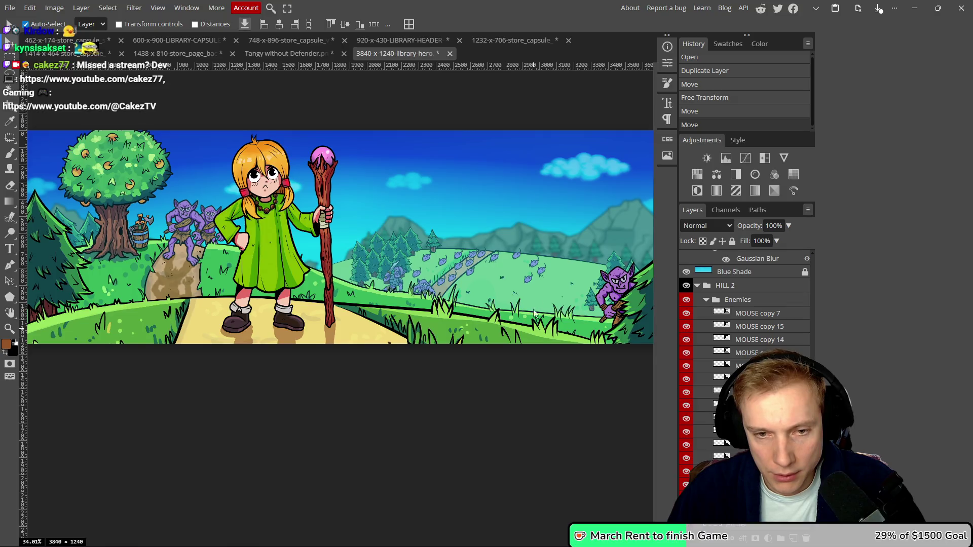
- Alt-drag copies of the purple mice onto the open hill, undoing one accidental path move
mouse_move(172, 266)
mouse_down()
mouse_move(495, 277)
mouse_move(254, 273)
mouse_up()
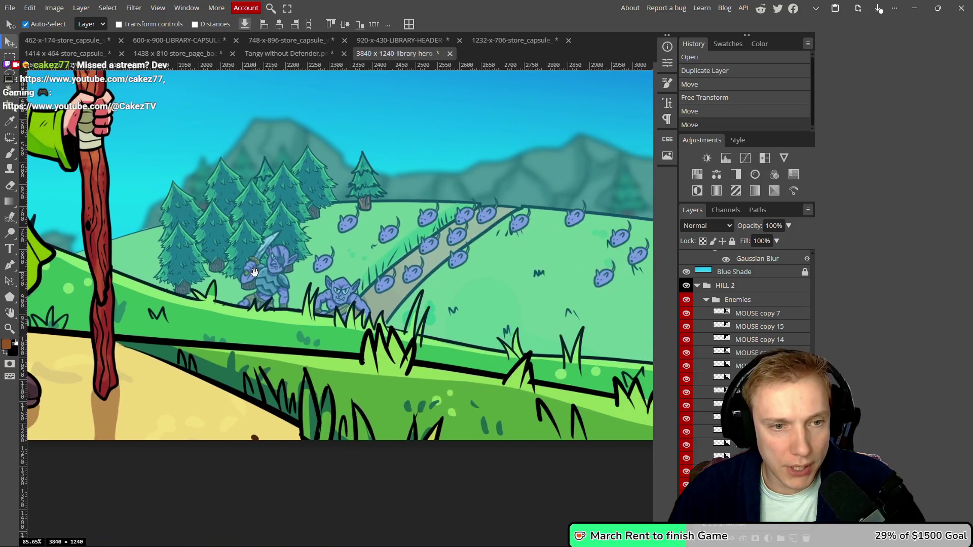
scroll(372, 310, right, 5)
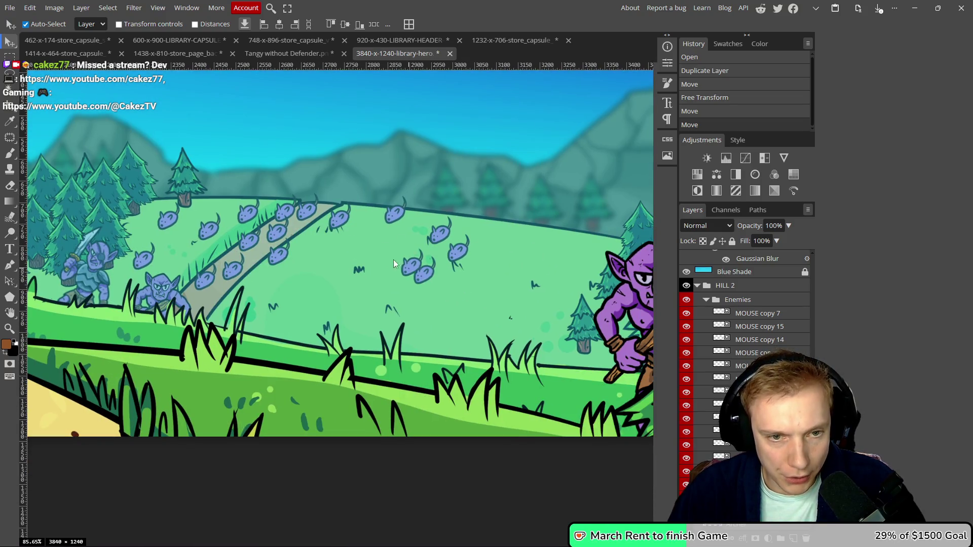
mouse_move(393, 260)
mouse_down()
mouse_move(403, 246)
mouse_move(494, 240)
mouse_move(518, 254)
mouse_move(460, 303)
mouse_up()
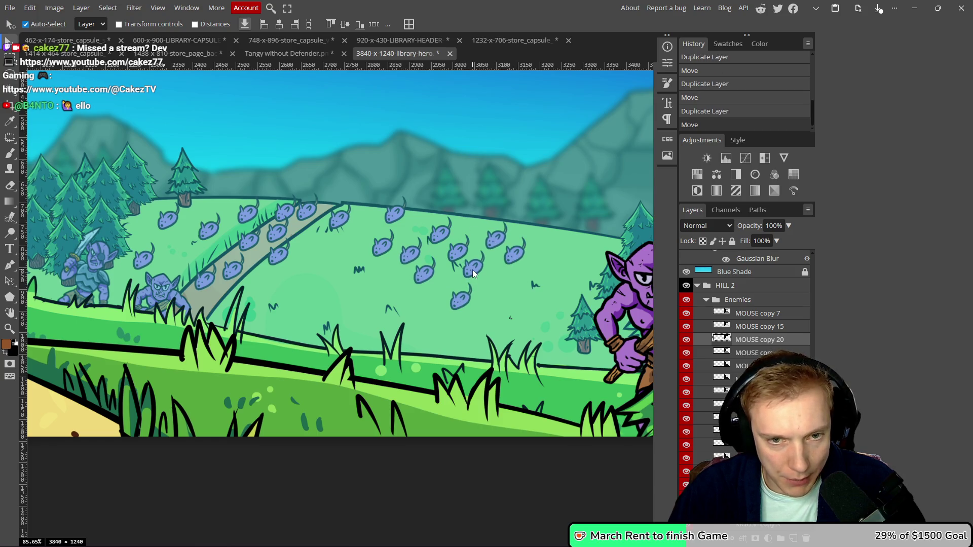
mouse_move(390, 306)
mouse_down()
mouse_move(357, 329)
mouse_move(345, 289)
mouse_up()
click(300, 289)
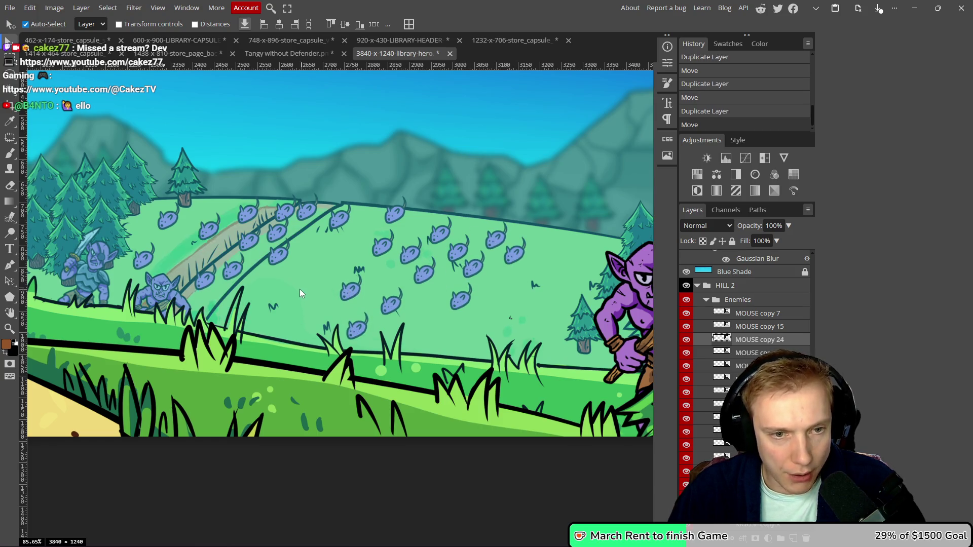
key(ctrl+z)
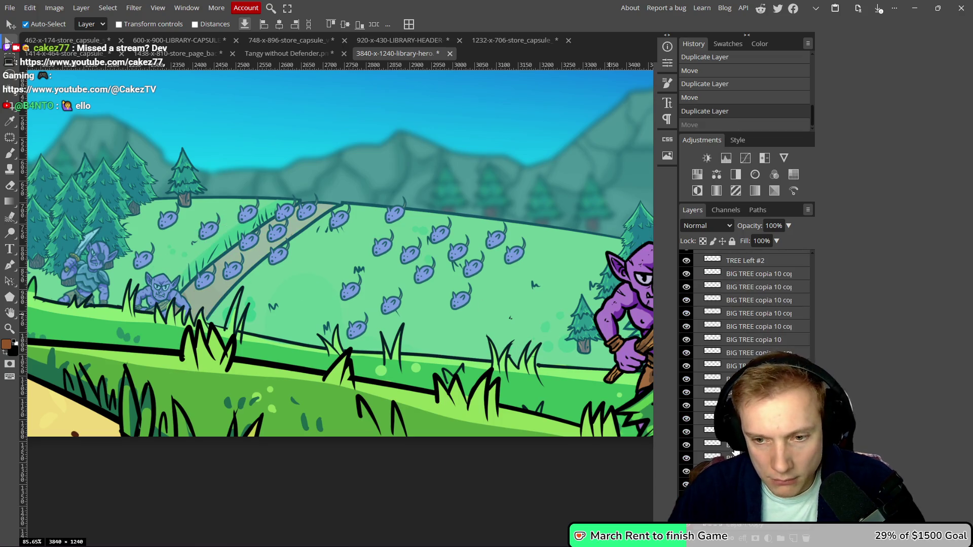
scroll(734, 451, down, 3)
scroll(745, 355, down, 5)
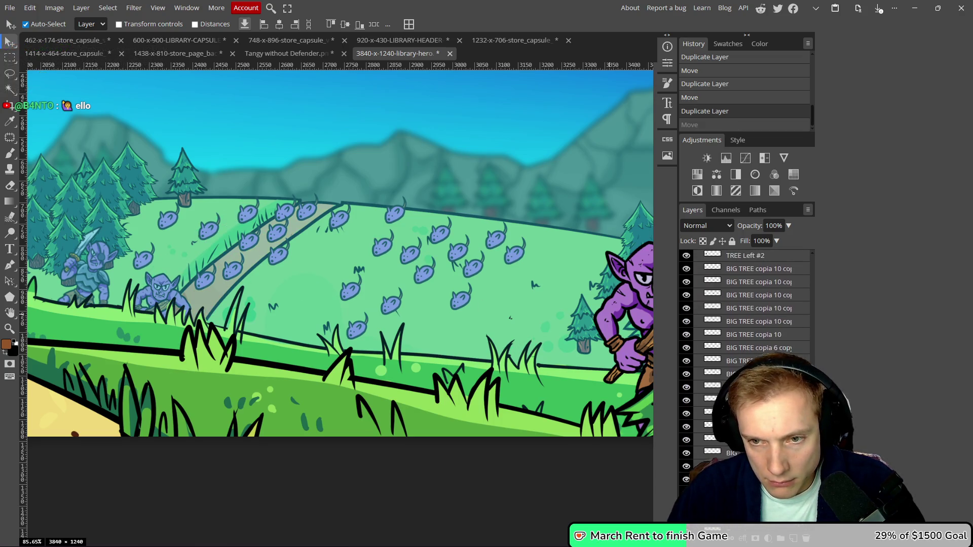
scroll(745, 355, up, 5)
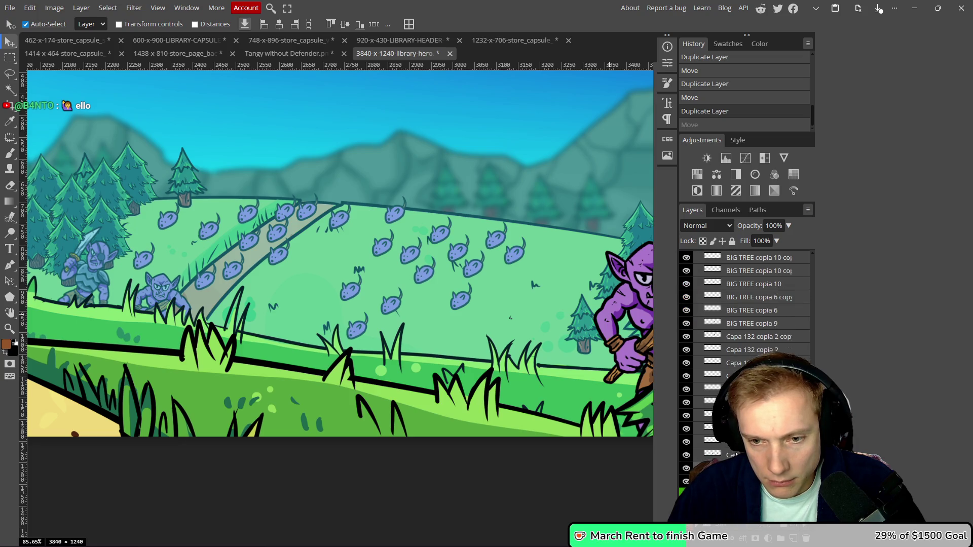
- Lock the background layer, undo stray moves, and duplicate another mouse lower on the hill
click(732, 241)
drag(420, 321, 462, 326)
mouse_move(387, 325)
mouse_down()
mouse_move(371, 310)
mouse_move(370, 276)
mouse_up()
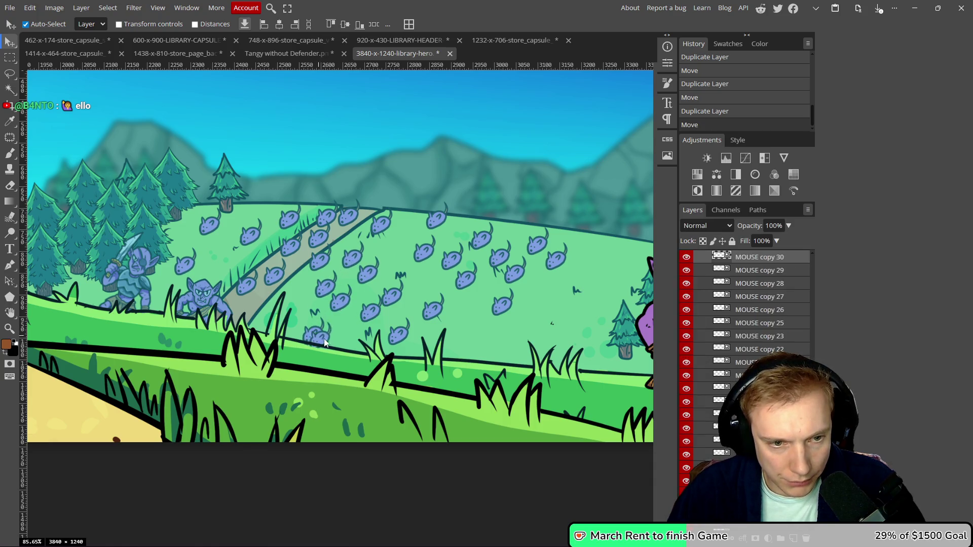
key(ctrl+z)
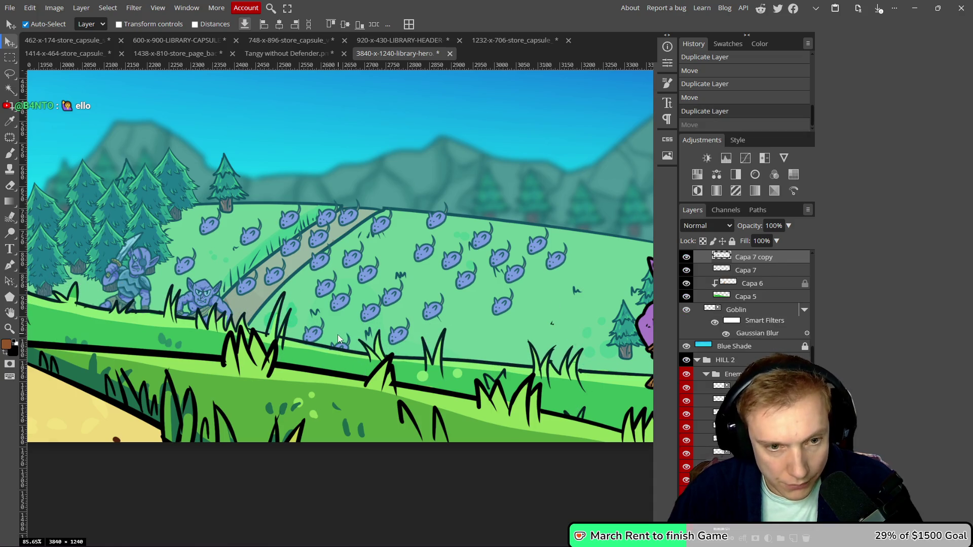
key(ctrl+shift+z)
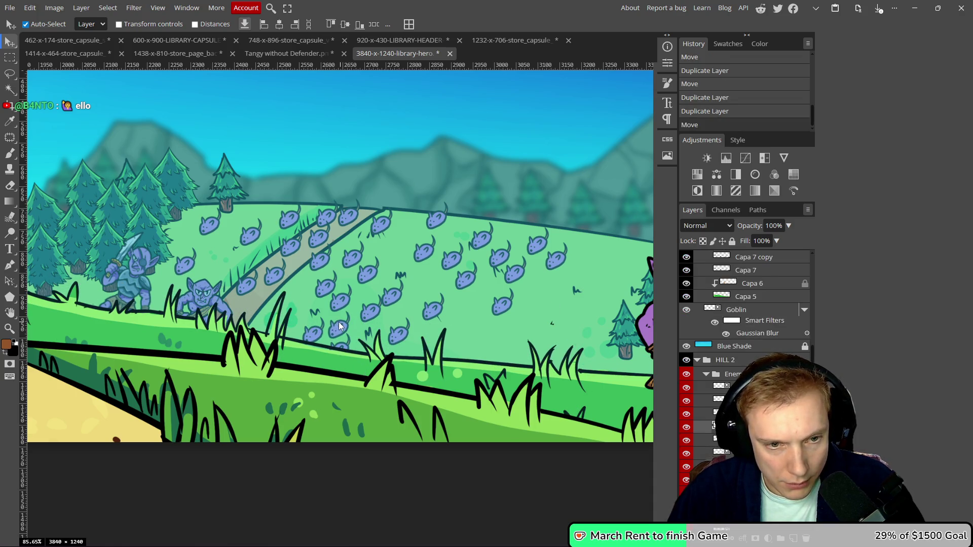
key(ctrl+z)
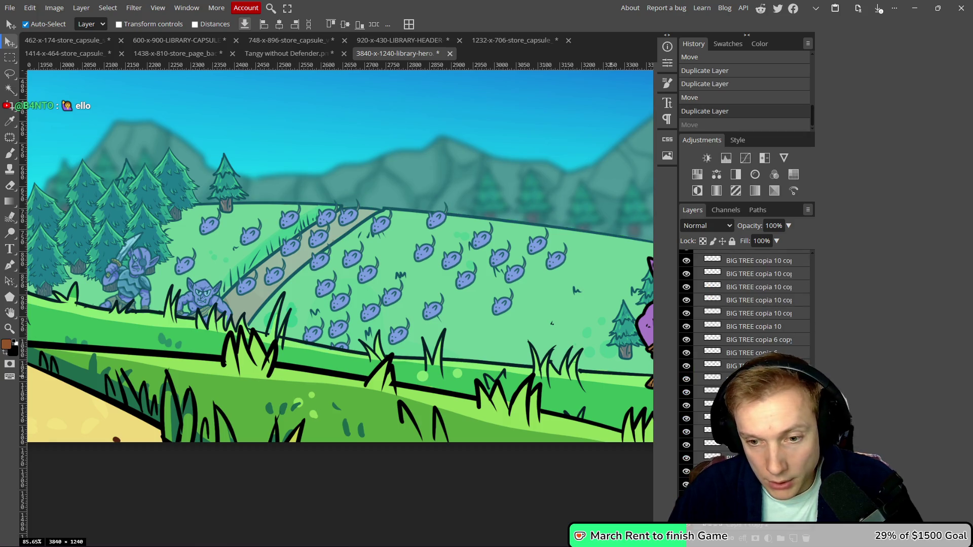
click(732, 242)
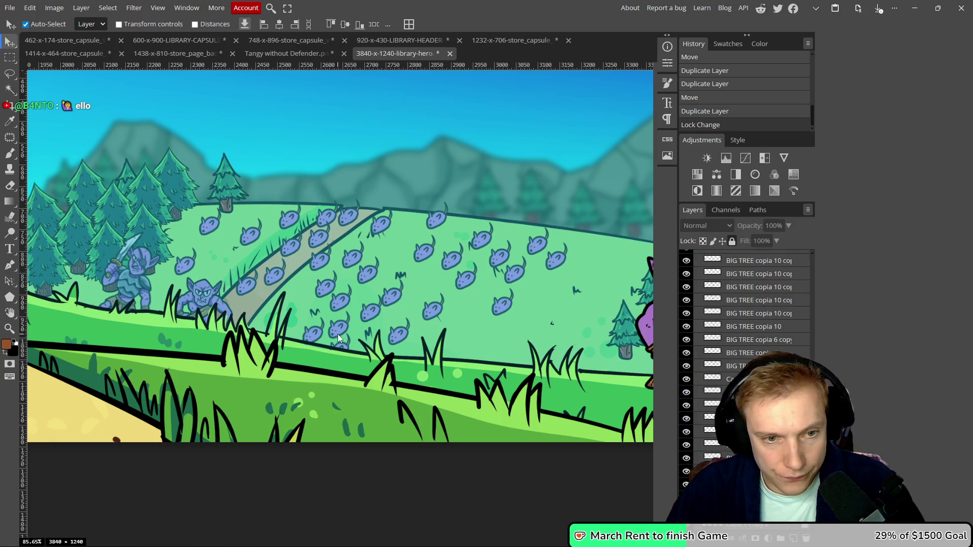
mouse_move(310, 308)
alt+mouse_down()
mouse_move(272, 325)
mouse_move(482, 329)
alt+mouse_up()
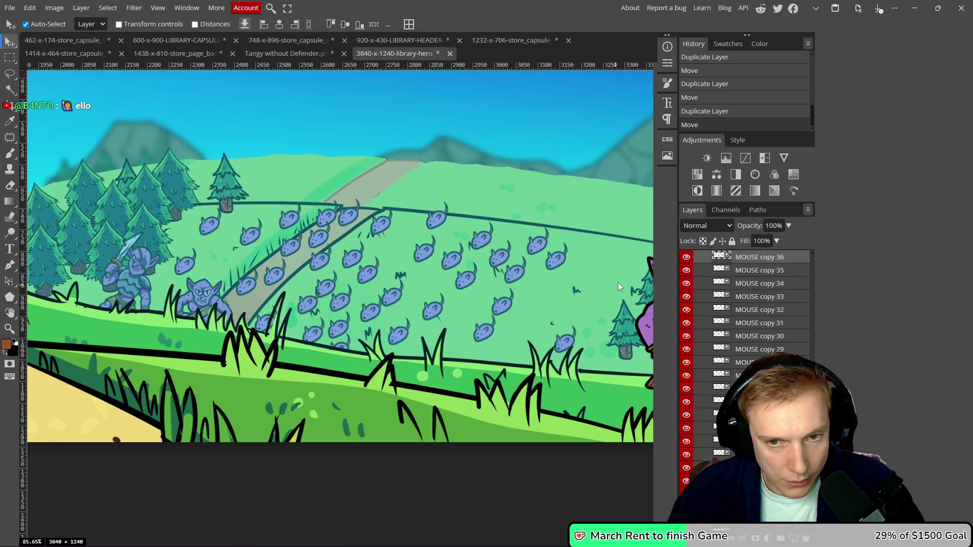
- Undo the accidental hill move, lock the hill layer, and delete the stray layers
key(ctrl+z)
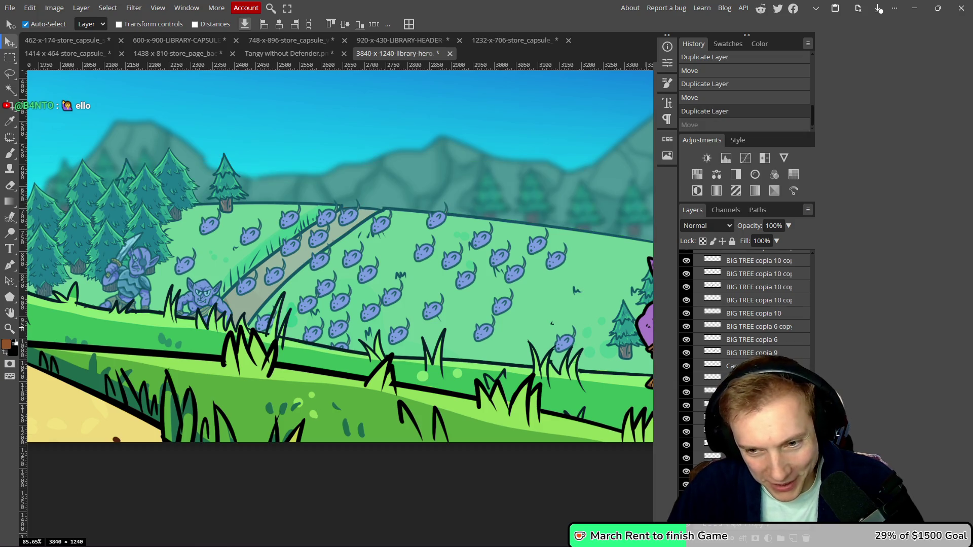
click(732, 241)
mouse_move(545, 334)
mouse_down()
mouse_move(479, 308)
mouse_move(476, 283)
mouse_move(520, 257)
mouse_up()
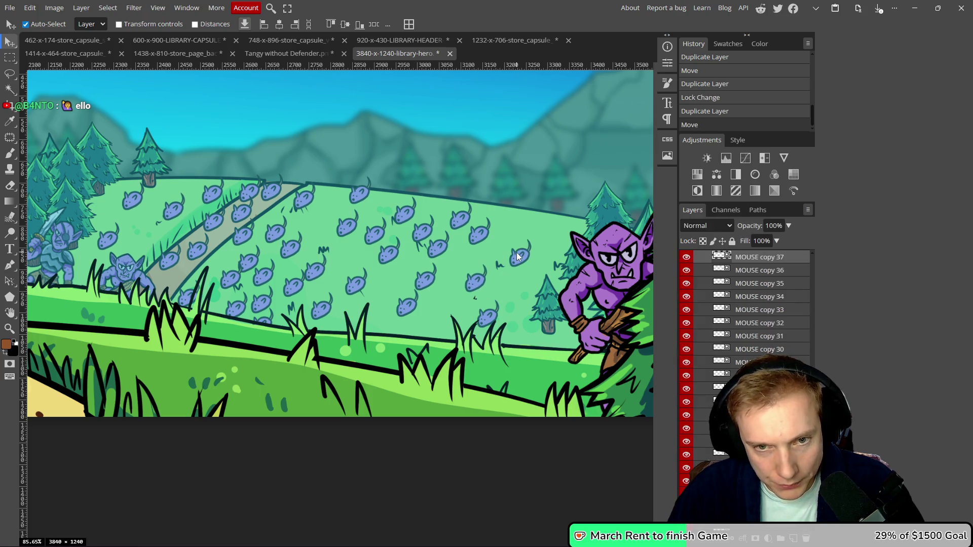
scroll(745, 355, down, 2)
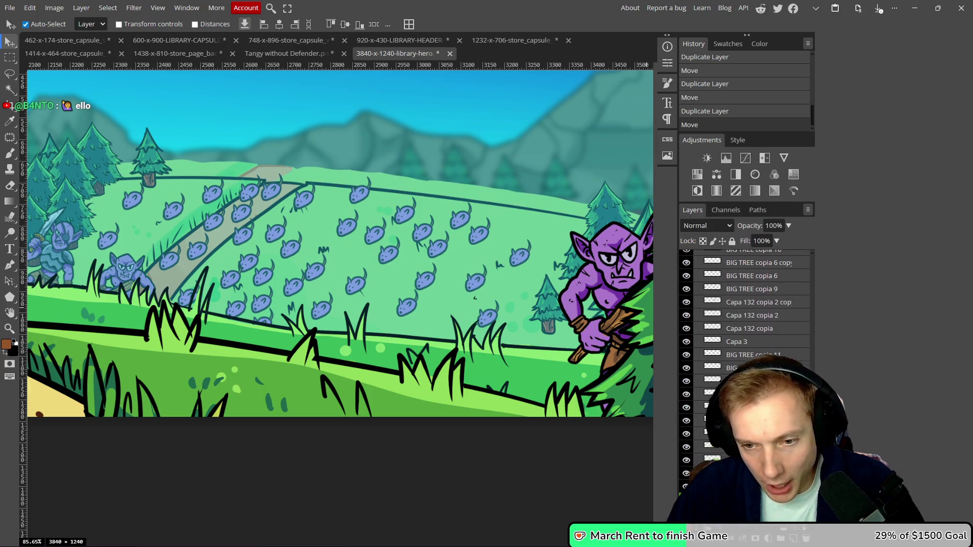
key(ctrl+z)
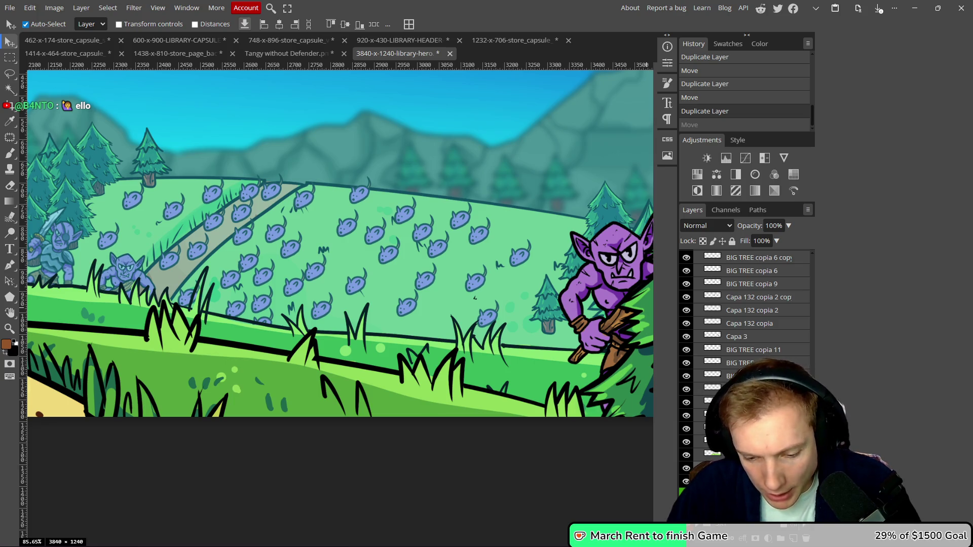
key(Delete)
key(Delete)
key(Delete)
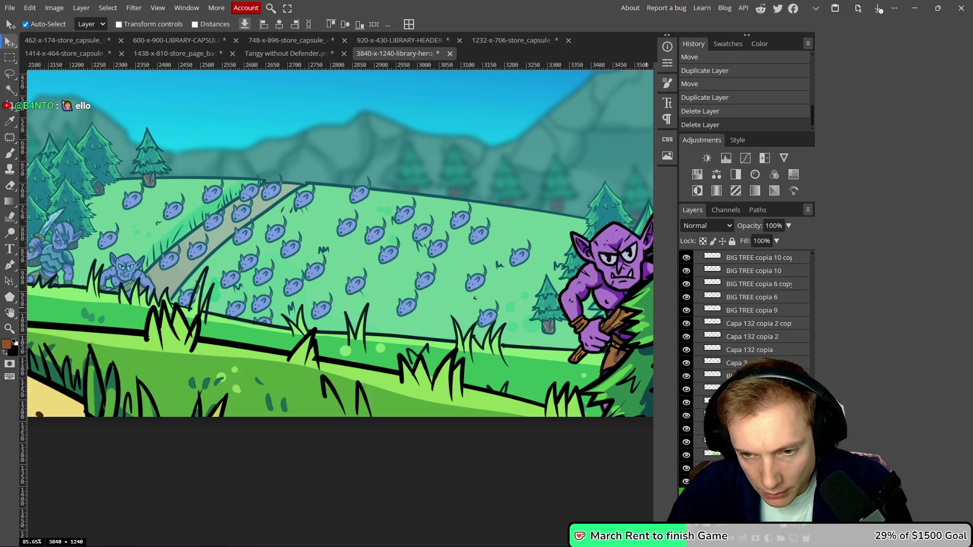
key(Delete)
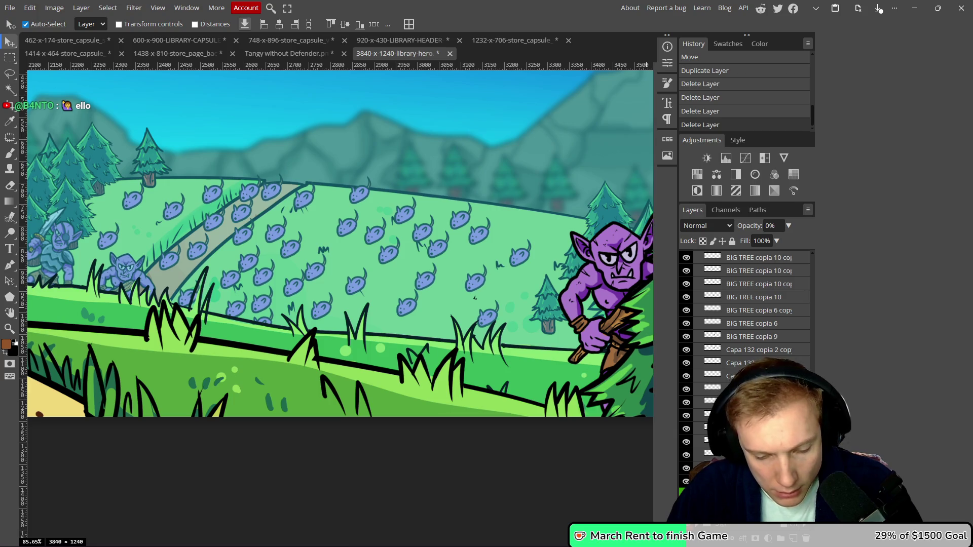
key(ctrl+z)
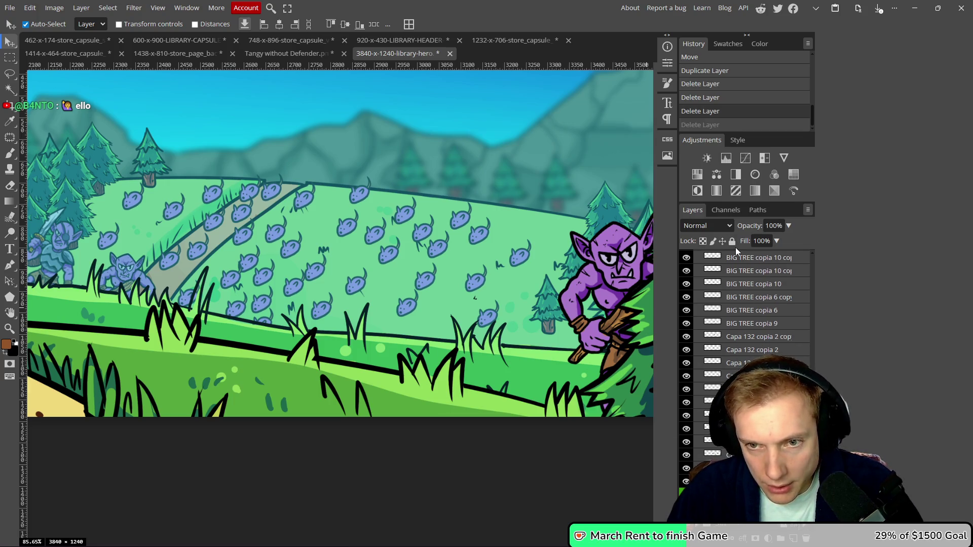
click(732, 241)
key(Delete)
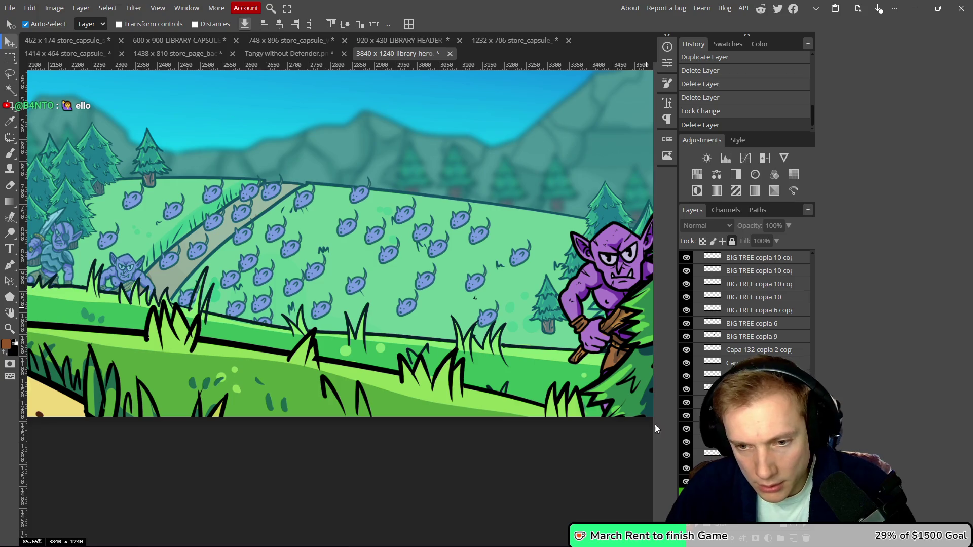
- Add a few more mouse copies to the field, reaching MOUSE copy 42
alt+click(460, 306)
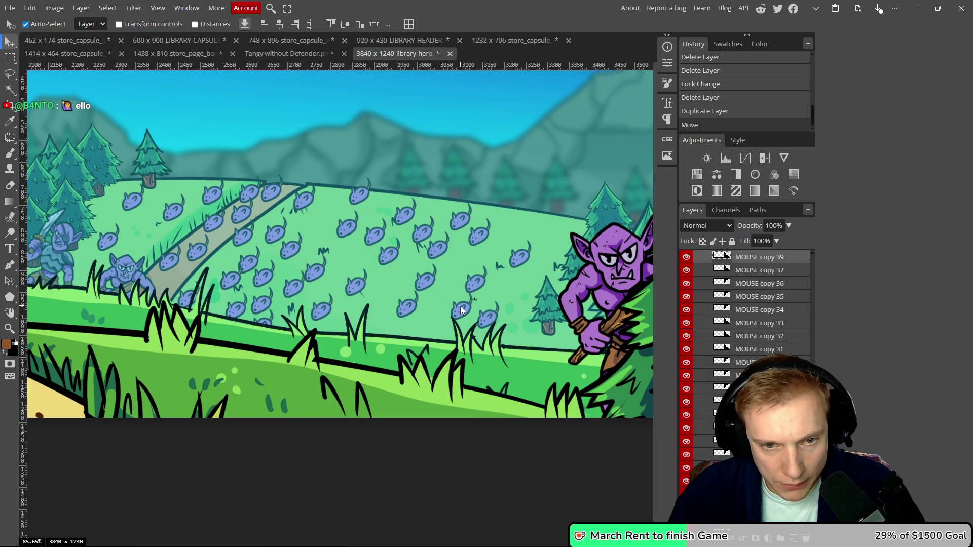
mouse_move(430, 329)
alt+mouse_down()
mouse_move(460, 274)
mouse_move(531, 218)
alt+mouse_up()
alt+click(455, 262)
- Reposition several mouse copies, including MOUSE copy 41, across the field toward the path
scroll(459, 218, down, 5)
scroll(464, 218, down, 3)
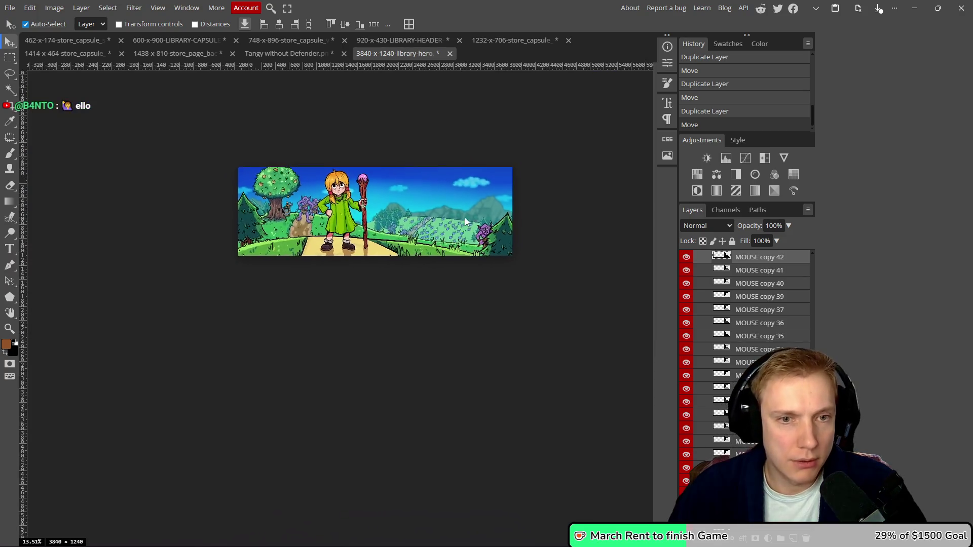
scroll(413, 249, up, 4)
scroll(413, 250, up, 3)
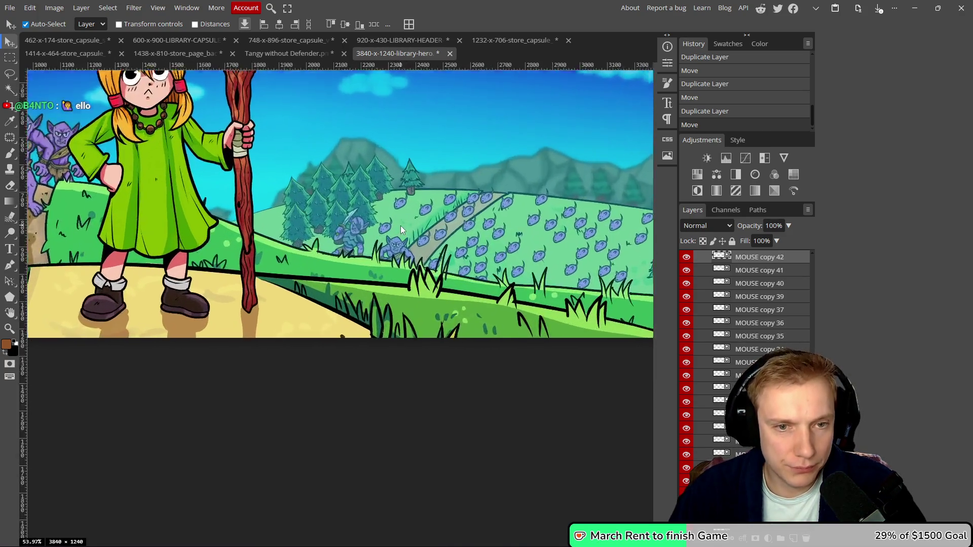
mouse_move(500, 235)
mouse_down()
mouse_move(519, 237)
mouse_move(511, 209)
mouse_move(482, 221)
mouse_up()
mouse_move(466, 254)
mouse_down()
mouse_move(493, 262)
mouse_move(446, 244)
mouse_move(437, 205)
mouse_up()
click(435, 202)
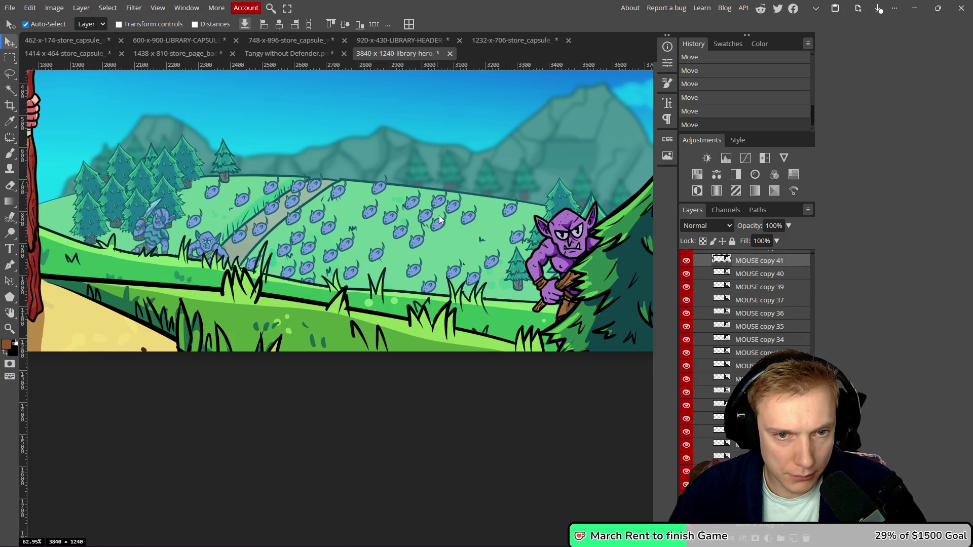
click(439, 219)
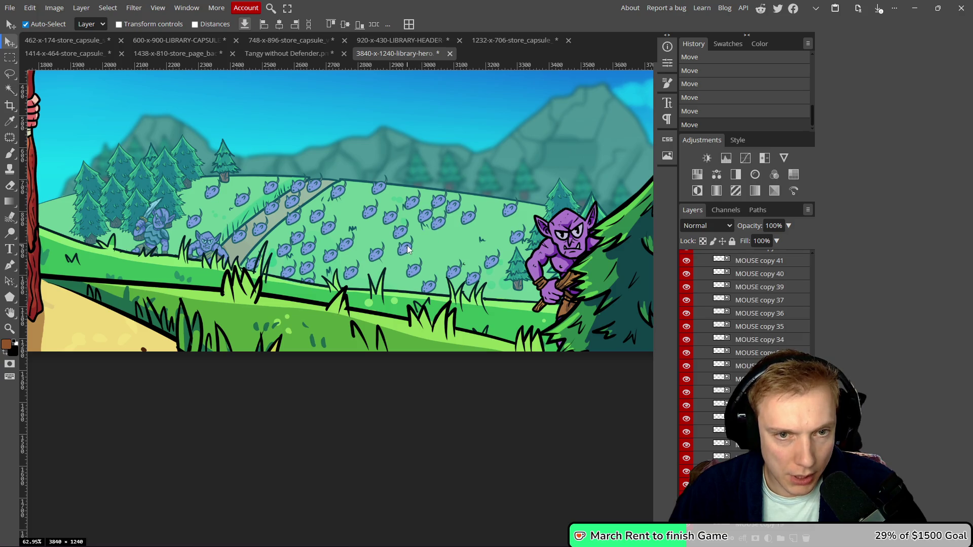
mouse_move(451, 249)
mouse_down()
mouse_move(376, 269)
mouse_move(347, 222)
mouse_up()
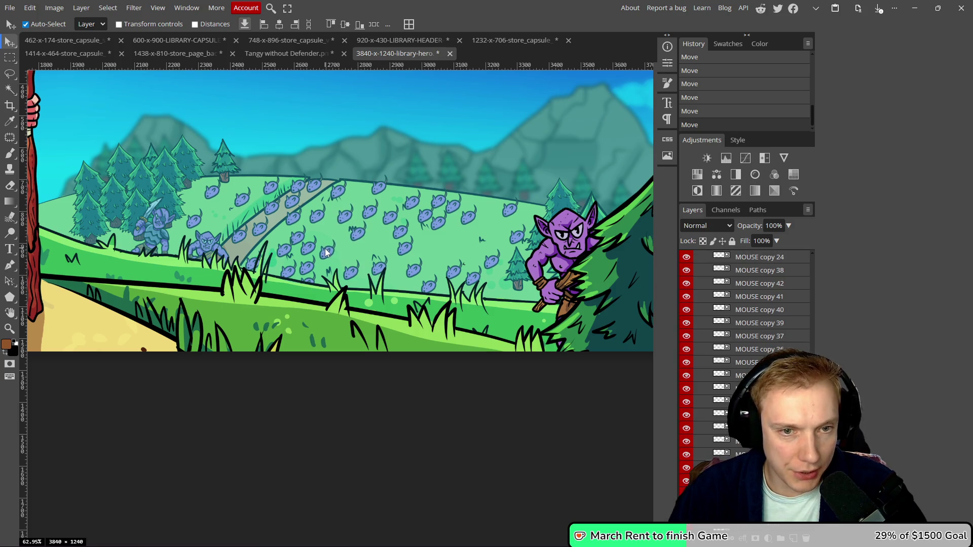
drag(306, 246, 294, 254)
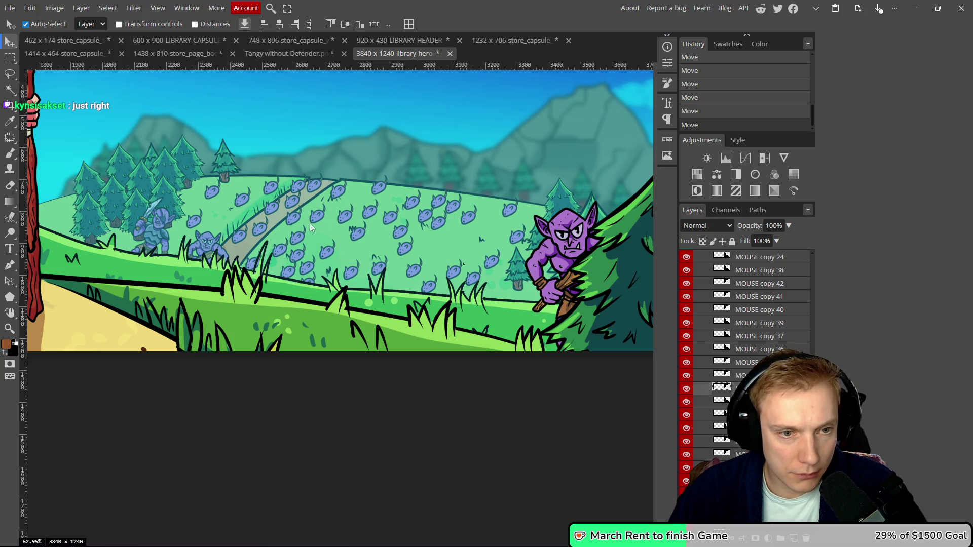
- Drag Goblin Wizard.png from the Game Assets folder onto the library hero banner
scroll(326, 217, down, 6)
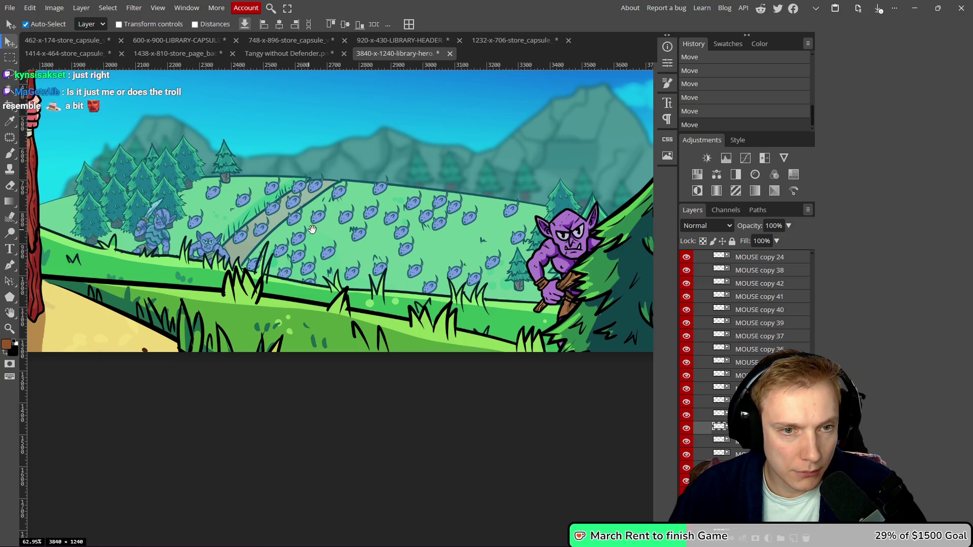
scroll(422, 258, down, 1)
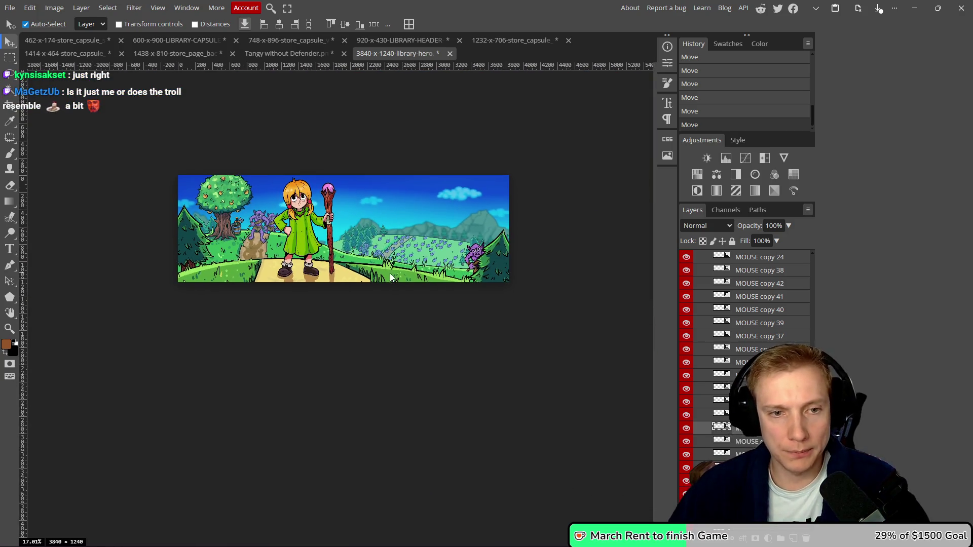
scroll(254, 260, up, 2)
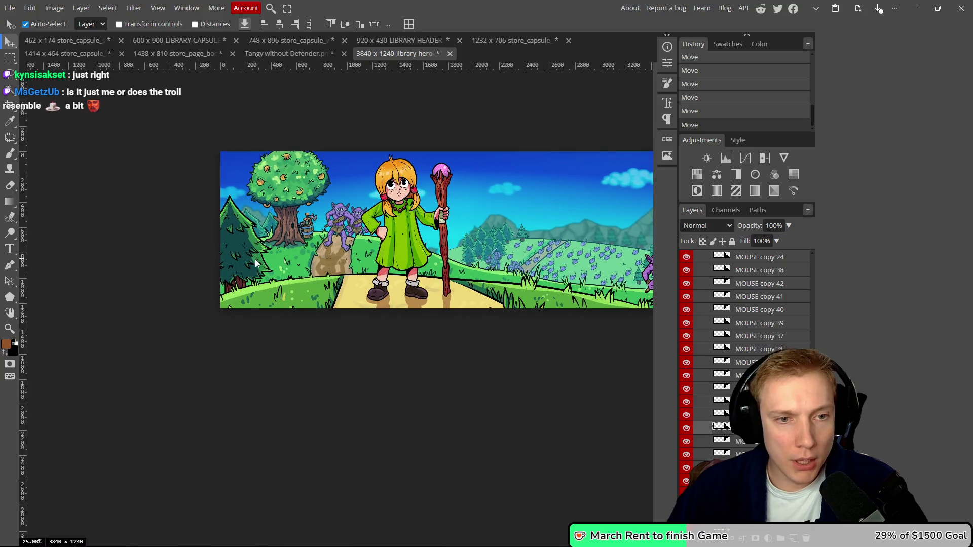
click(294, 51)
click(398, 53)
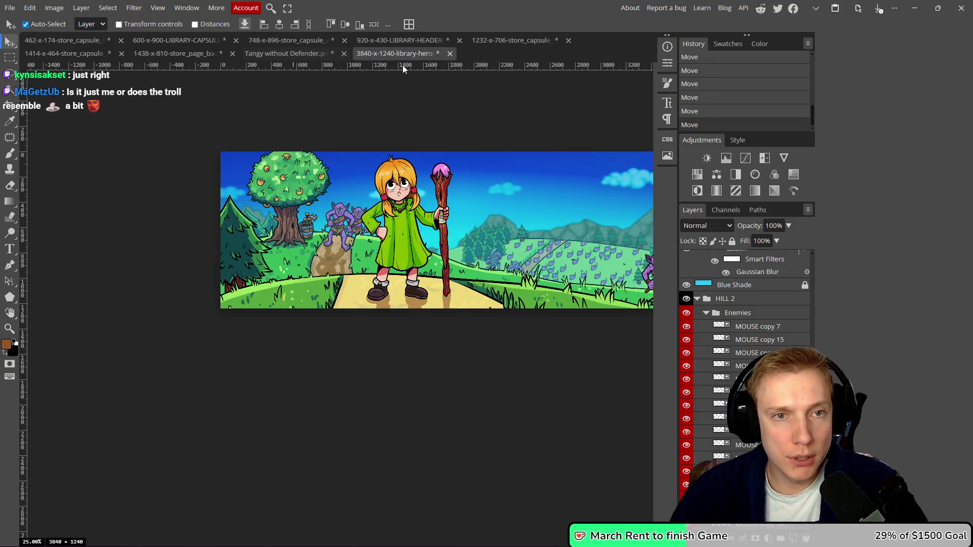
key(alt+Tab)
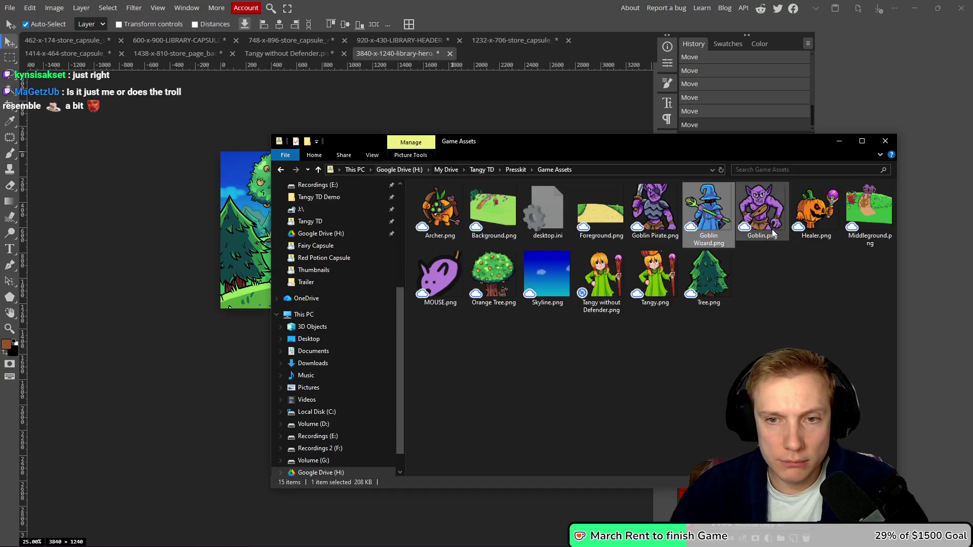
drag(708, 209, 246, 258)
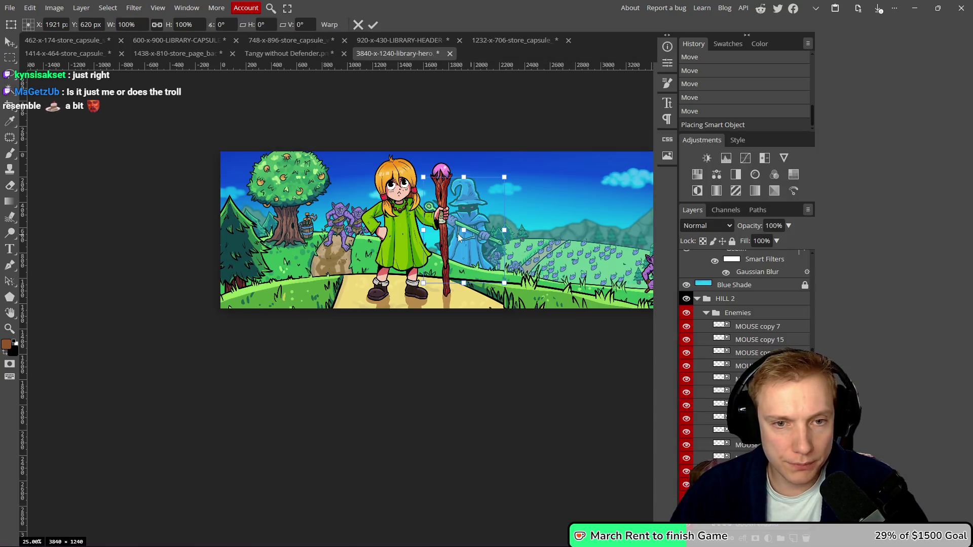
- Stack the Goblin Wizard layer just beneath Tree Left and move the wizard beside the tree
mouse_move(763, 530)
mouse_down()
mouse_move(709, 348)
mouse_move(758, 299)
mouse_move(747, 287)
mouse_move(748, 258)
mouse_move(760, 290)
mouse_move(759, 276)
mouse_up()
drag(519, 244, 434, 243)
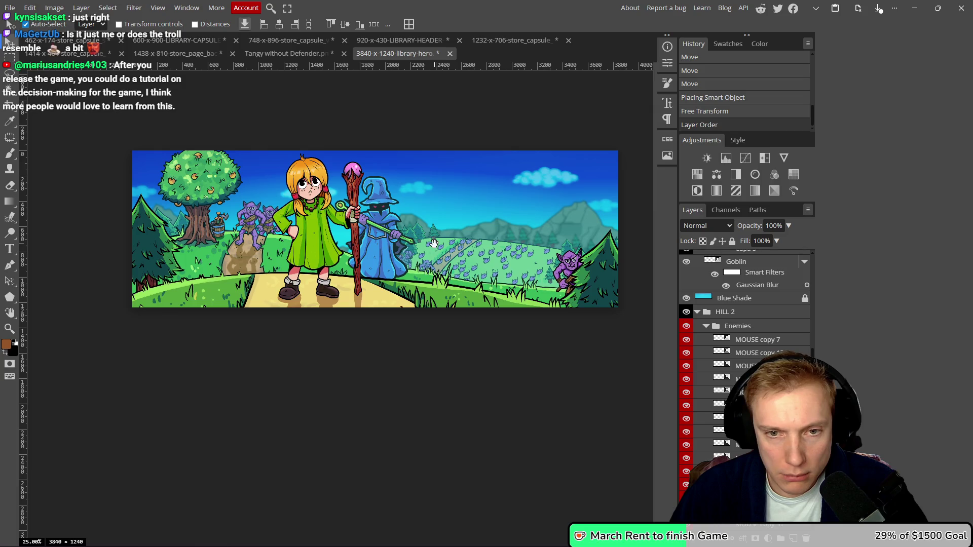
drag(378, 223, 180, 238)
scroll(762, 347, up, 4)
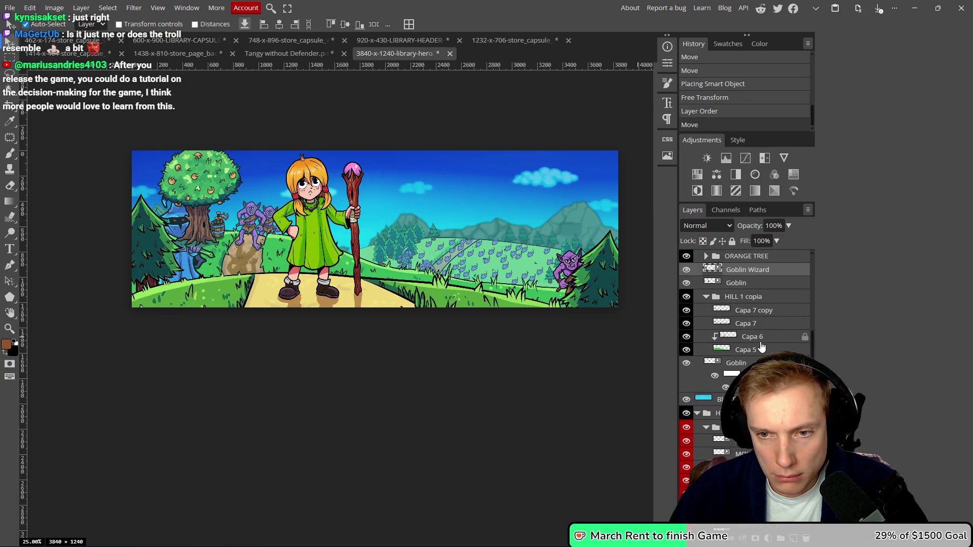
scroll(760, 302, up, 5)
mouse_move(705, 420)
mouse_down()
mouse_move(737, 374)
mouse_move(735, 319)
mouse_up()
drag(183, 245, 187, 255)
- Free Transform the wizard to about 75% size with a 5.1° tilt and apply it
key(ctrl+t)
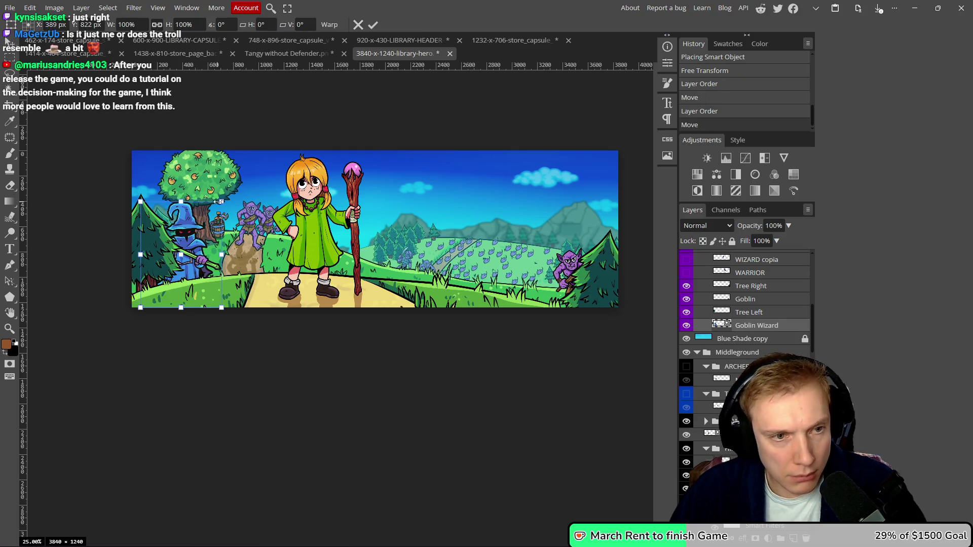
mouse_move(218, 202)
mouse_down()
mouse_move(223, 196)
mouse_move(202, 244)
mouse_up()
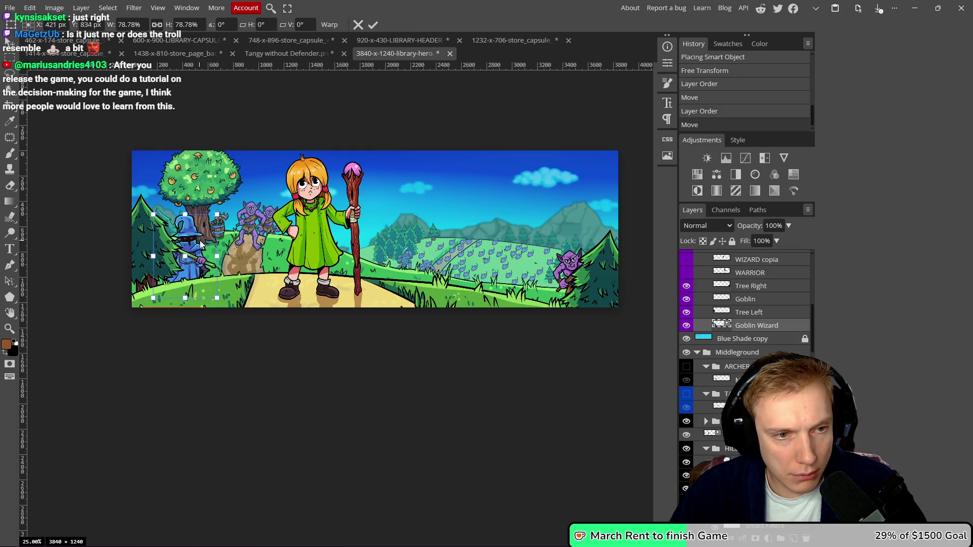
drag(223, 202, 226, 209)
mouse_move(203, 248)
mouse_down()
mouse_move(216, 220)
mouse_move(192, 252)
mouse_up()
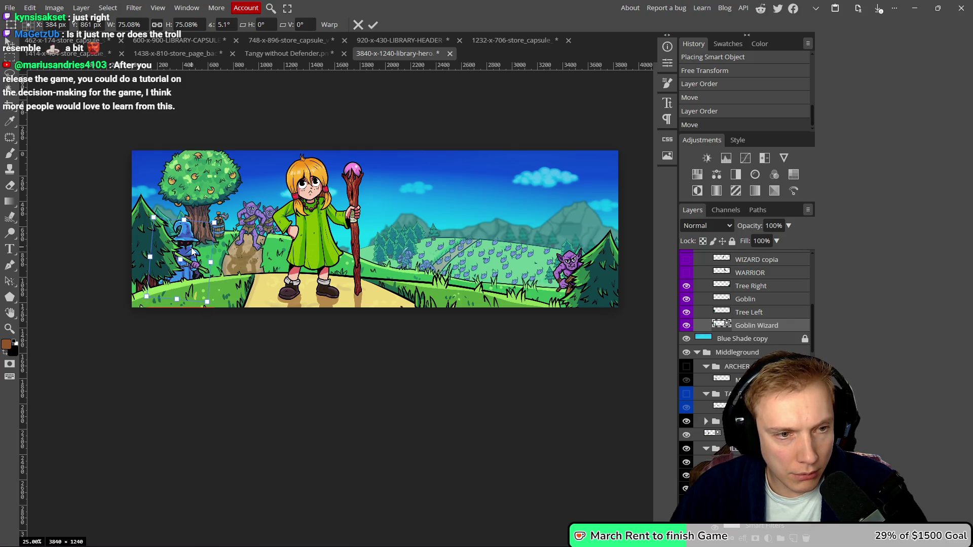
click(372, 26)
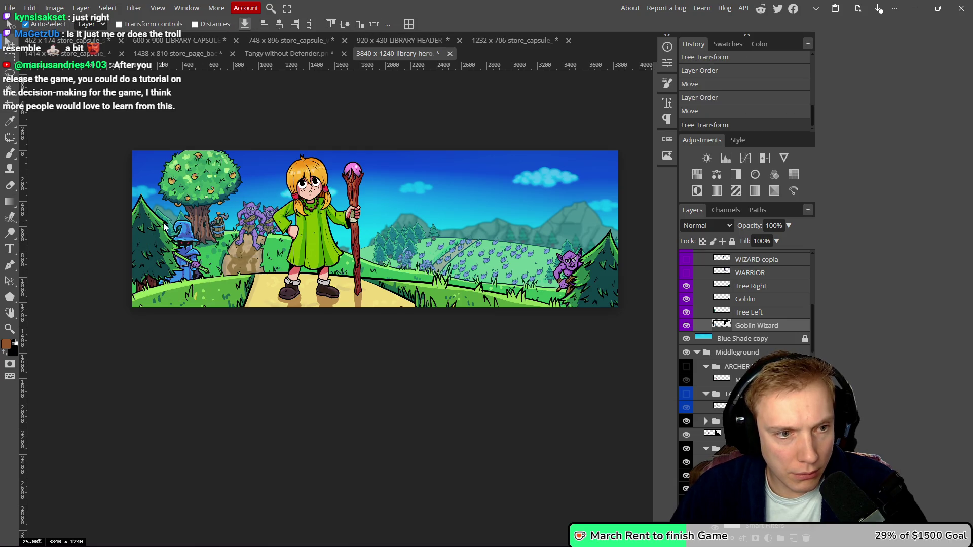
click(141, 242)
- Nudge Tangy slightly right and down, then save 3840-x-1240-library-hero.psd
scroll(150, 242, down, 3)
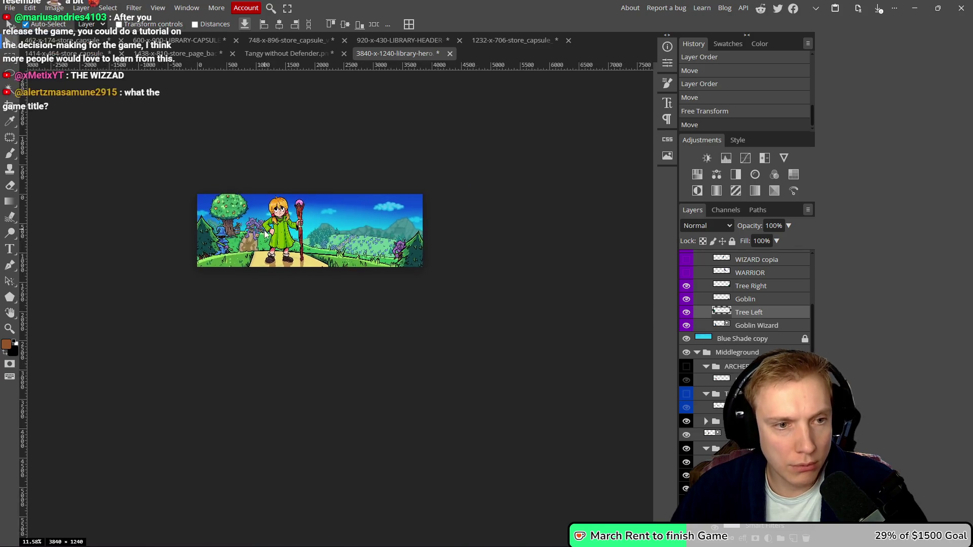
drag(389, 239, 337, 212)
drag(236, 219, 239, 222)
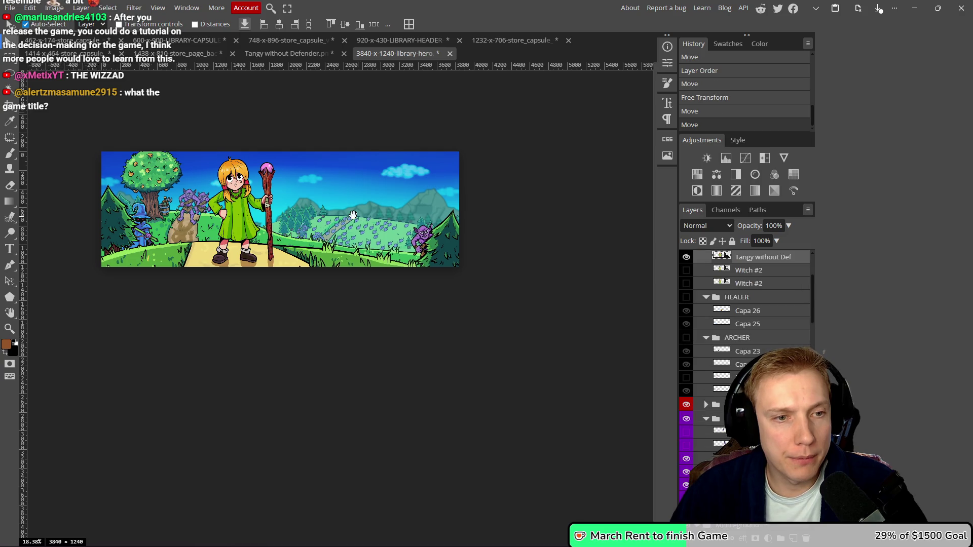
scroll(330, 217, up, 2)
key(ctrl+s)
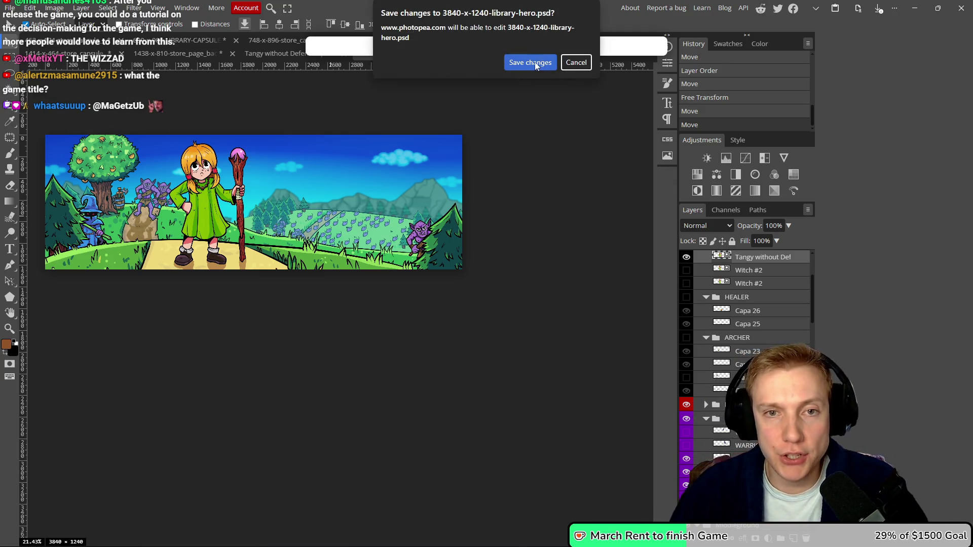
- Allow saving changes to the psd, check the YouTube Studio dashboard, then return to Photopea
click(535, 64)
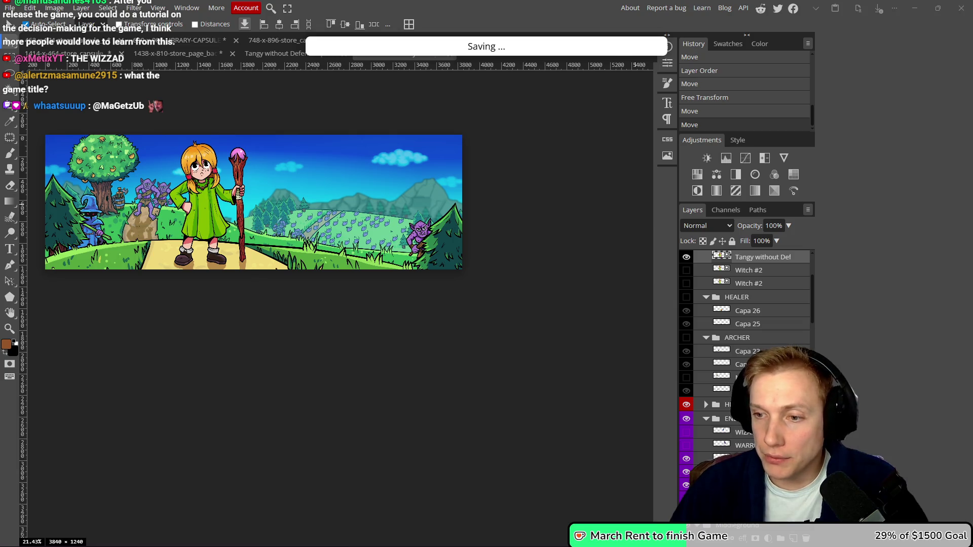
mouse_move(972, 4)
mouse_down()
mouse_move(522, 4)
mouse_move(431, 49)
mouse_up()
click(676, 207)
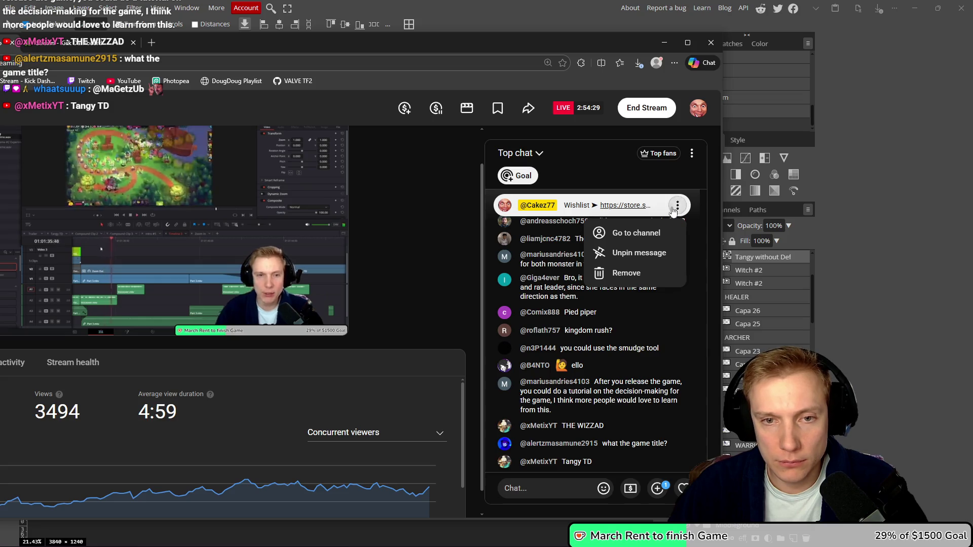
click(623, 207)
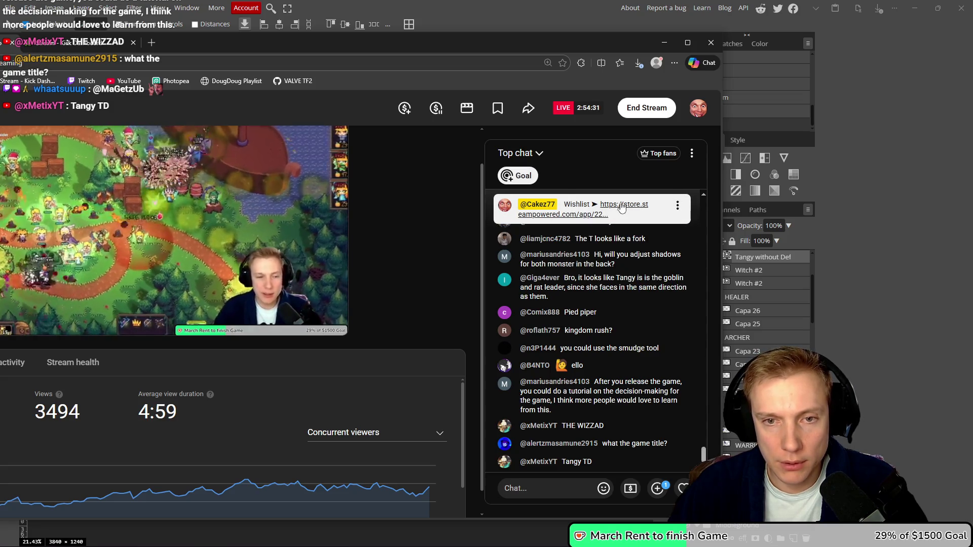
drag(486, 46, 652, 104)
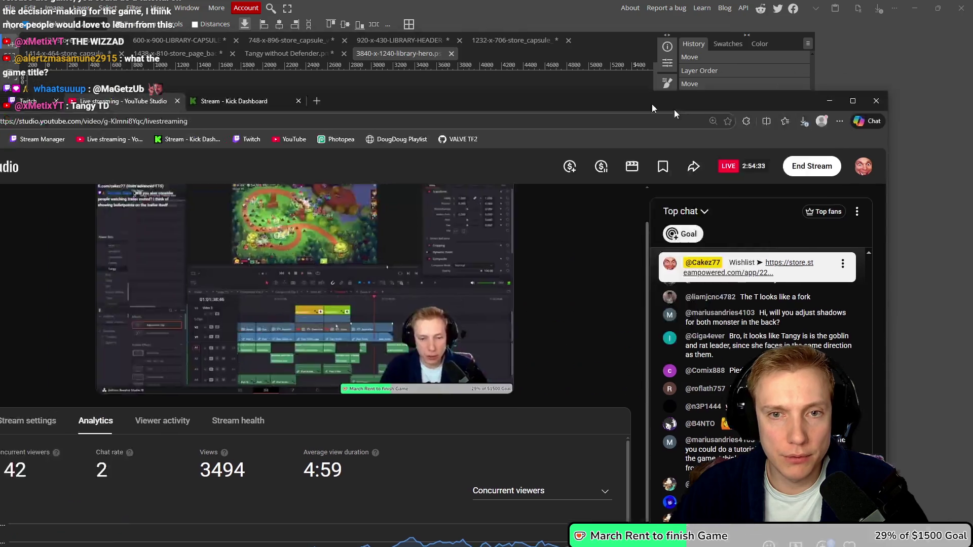
key(alt+Tab)
scroll(480, 330, up, 2)
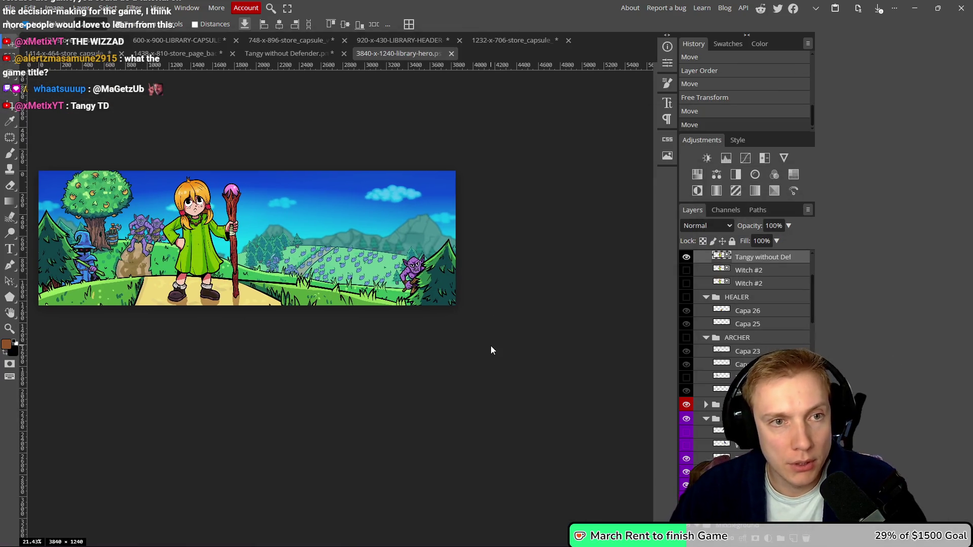
- Export the banner as a 3840x1240 PNG, 3840-x-1240-library-hero.png, into Fairy Capsule
key(ctrl+alt+shift+s)
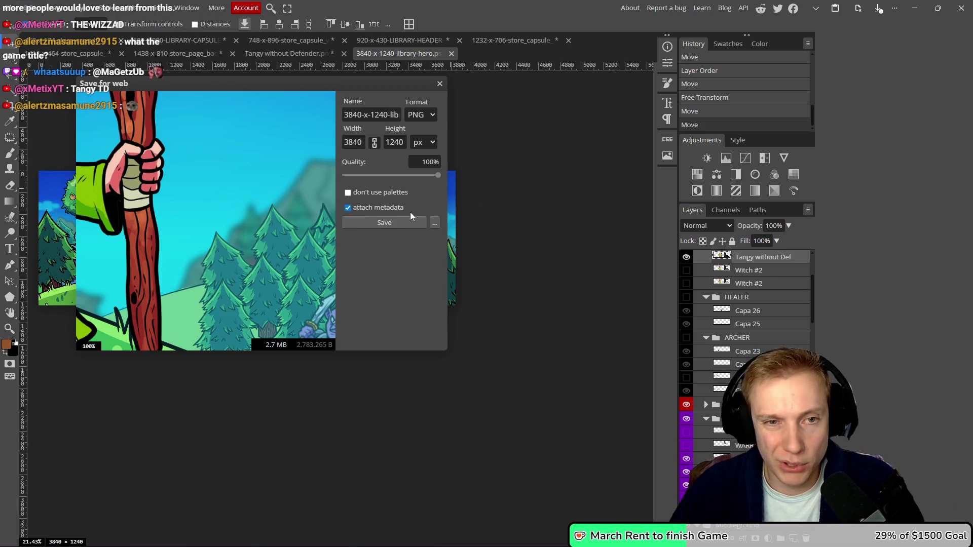
click(393, 221)
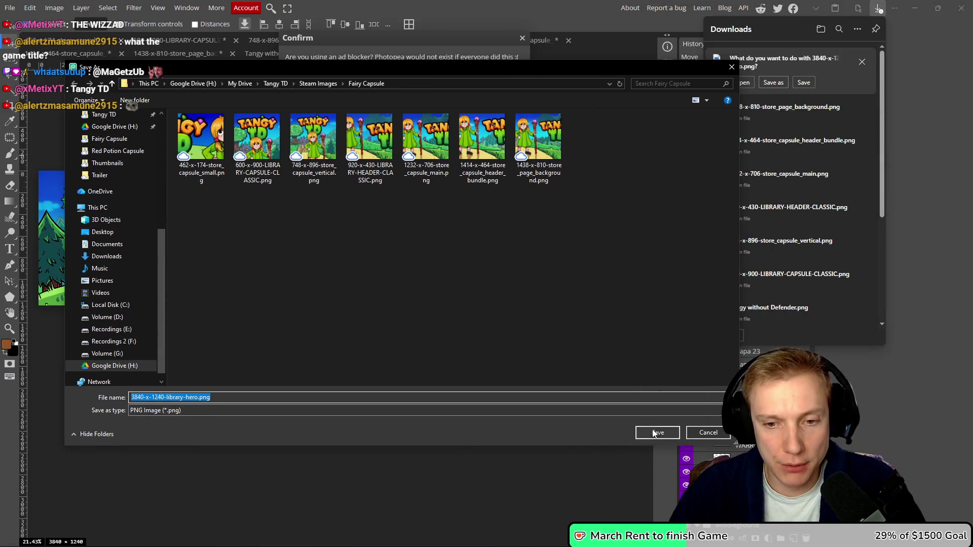
click(654, 433)
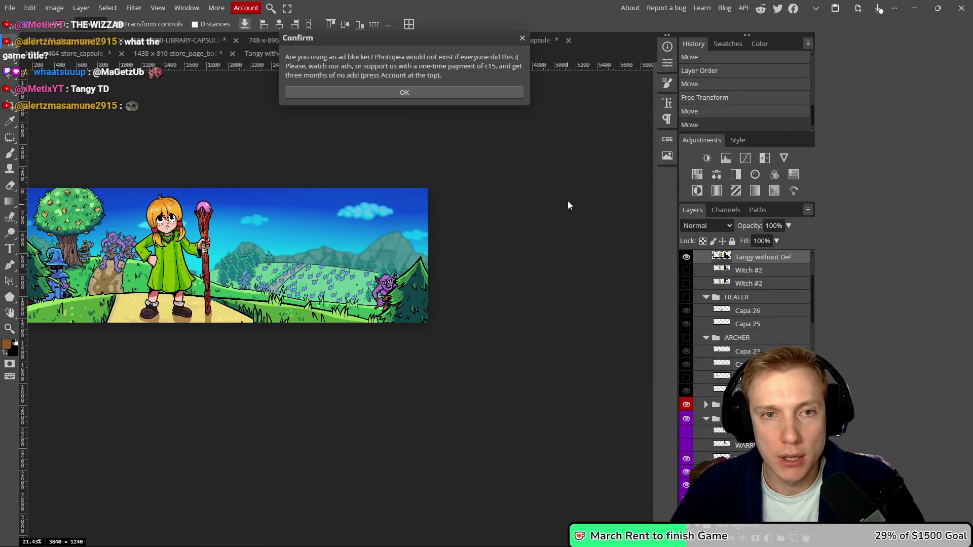
click(523, 39)
drag(446, 126, 497, 126)
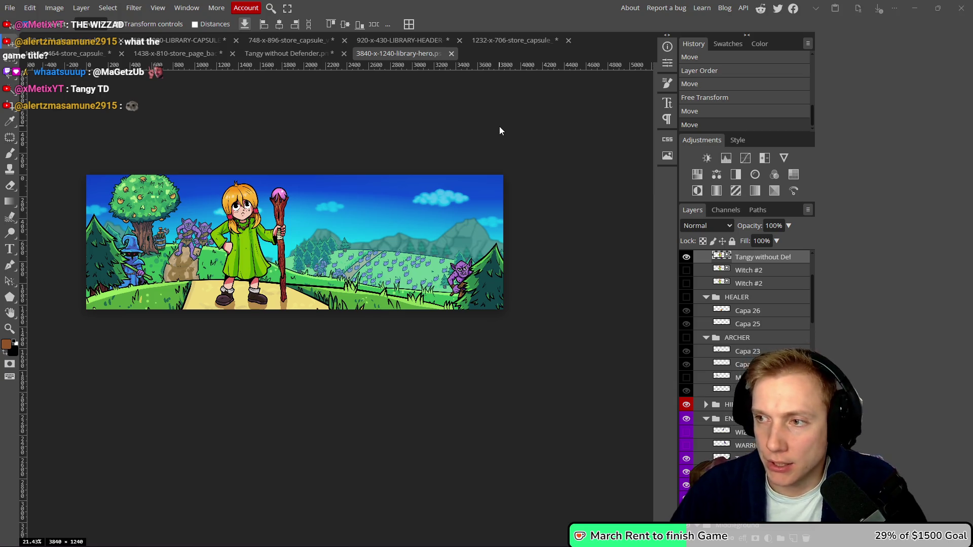
key(alt+Tab)
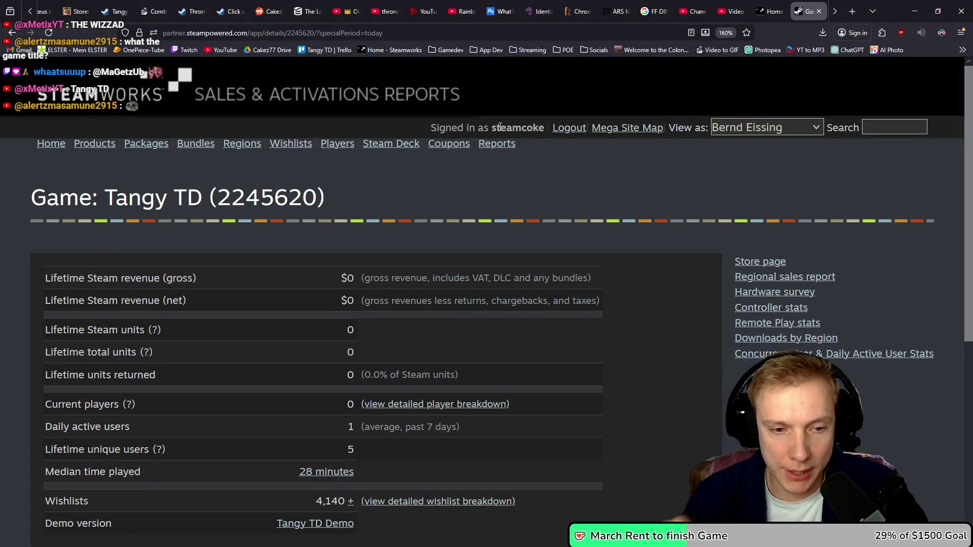
- Reload and scroll through the Tangy TD sales and activations report, then minimize the browser
scroll(425, 204, down, 5)
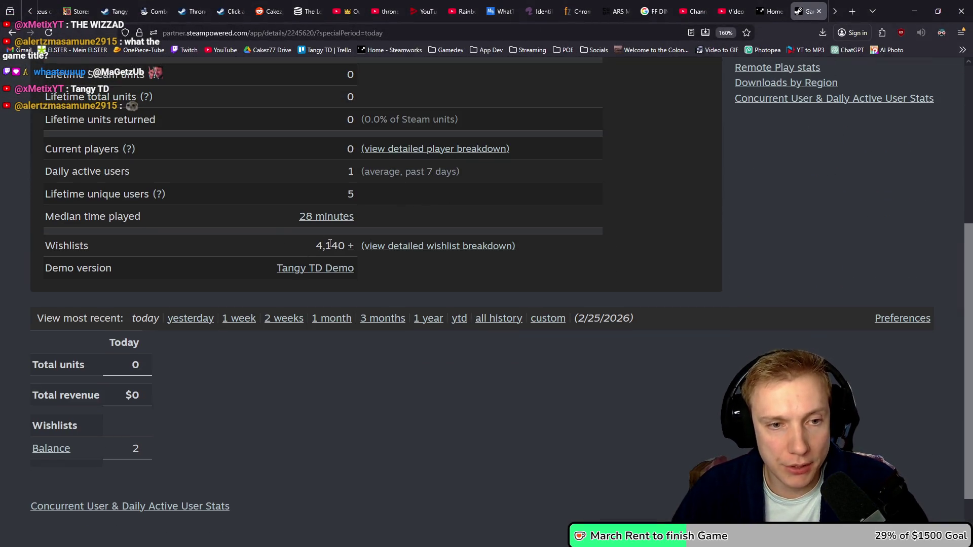
key(F5)
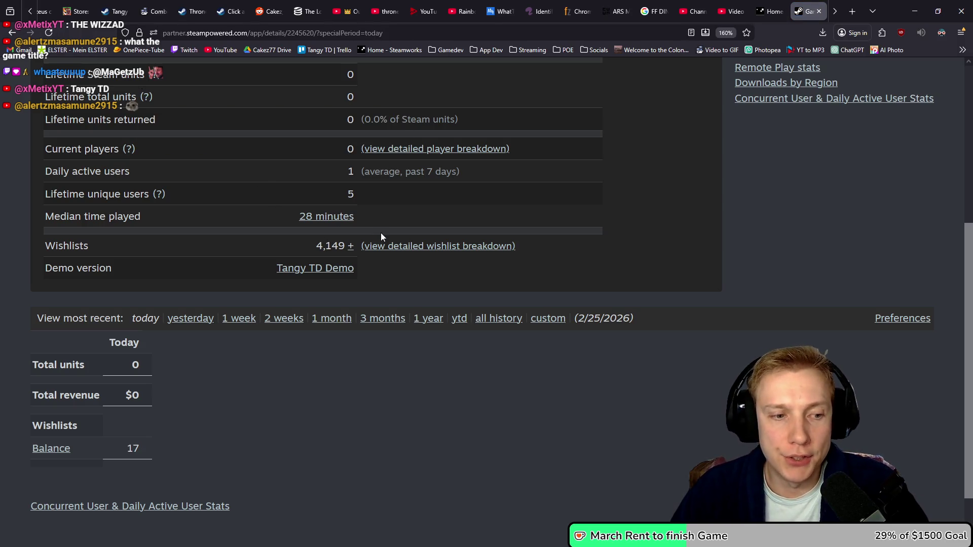
scroll(415, 240, up, 3)
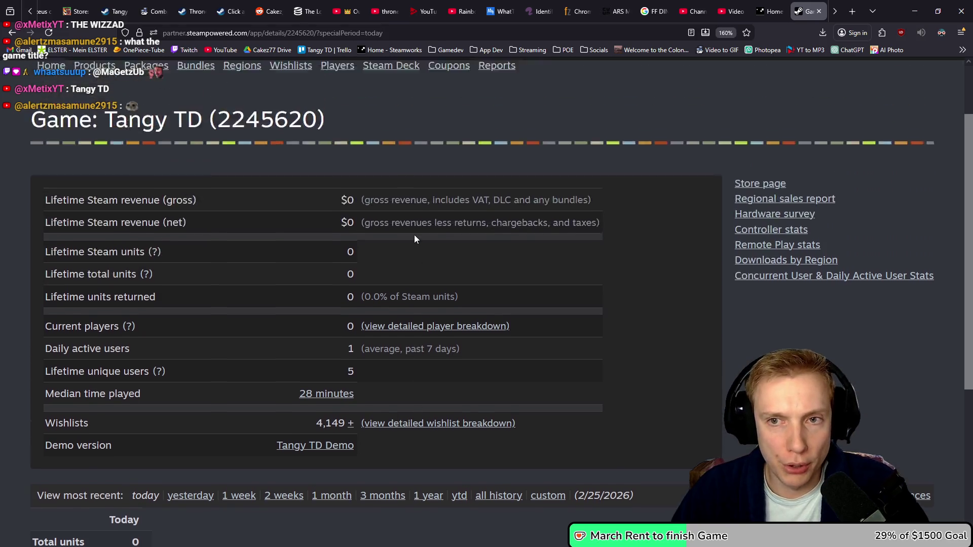
scroll(420, 203, down, 5)
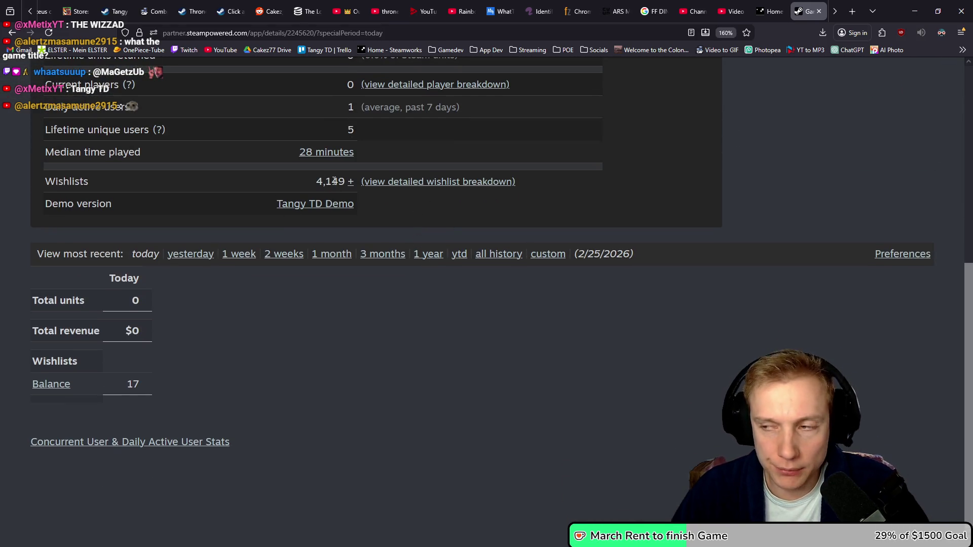
scroll(542, 271, up, 4)
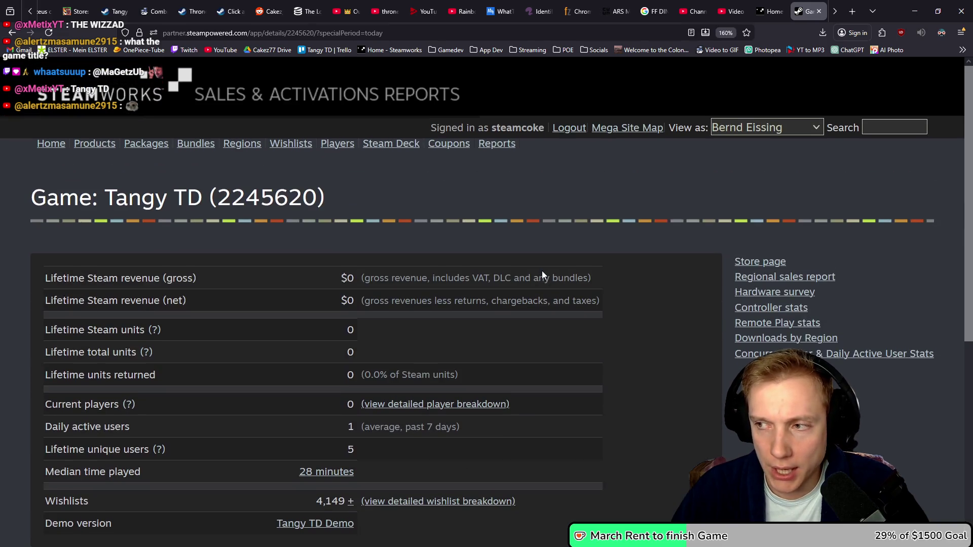
scroll(542, 270, down, 3)
scroll(542, 272, down, 1)
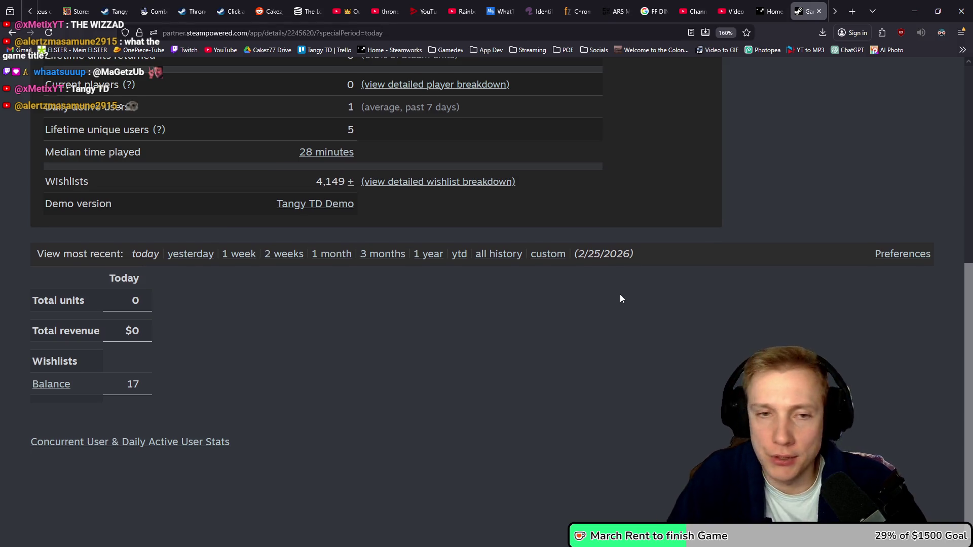
scroll(621, 298, up, 5)
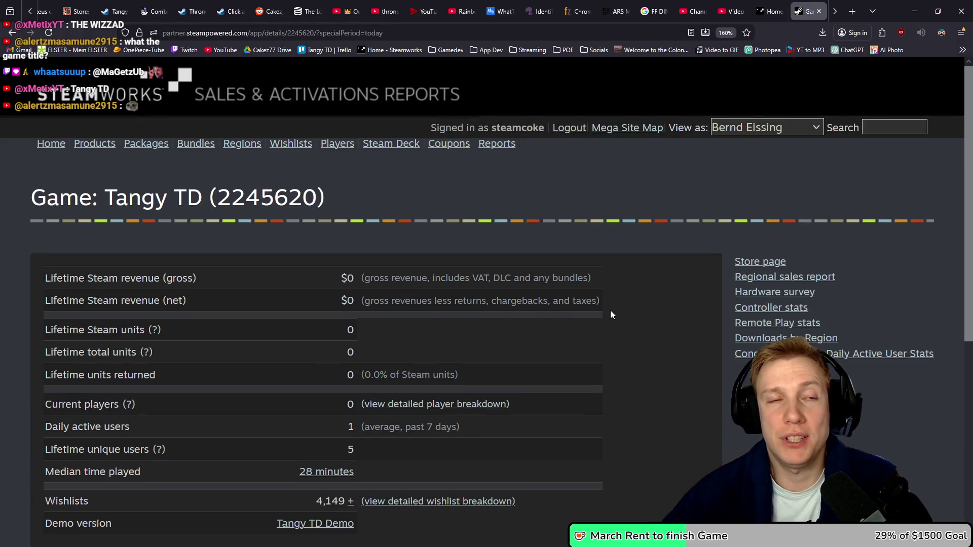
scroll(611, 311, down, 4)
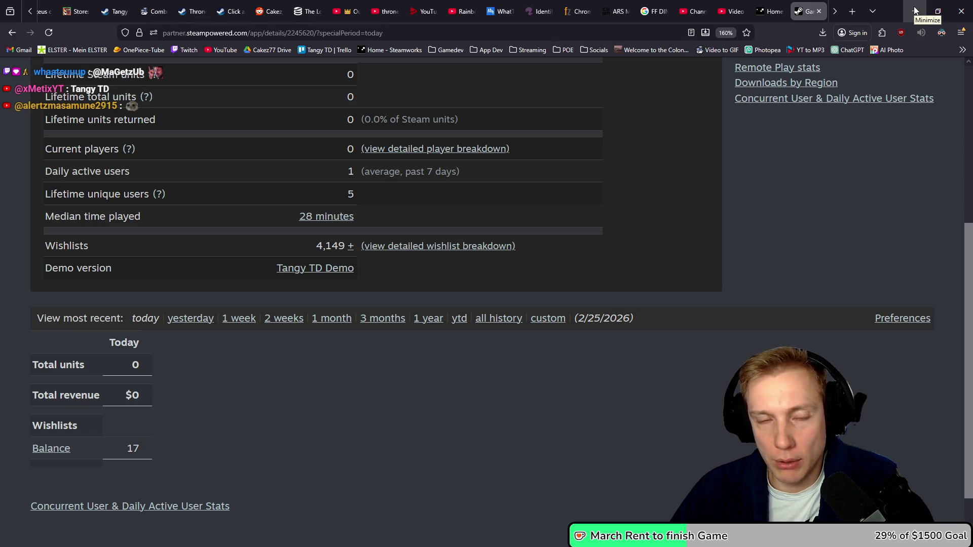
click(915, 10)
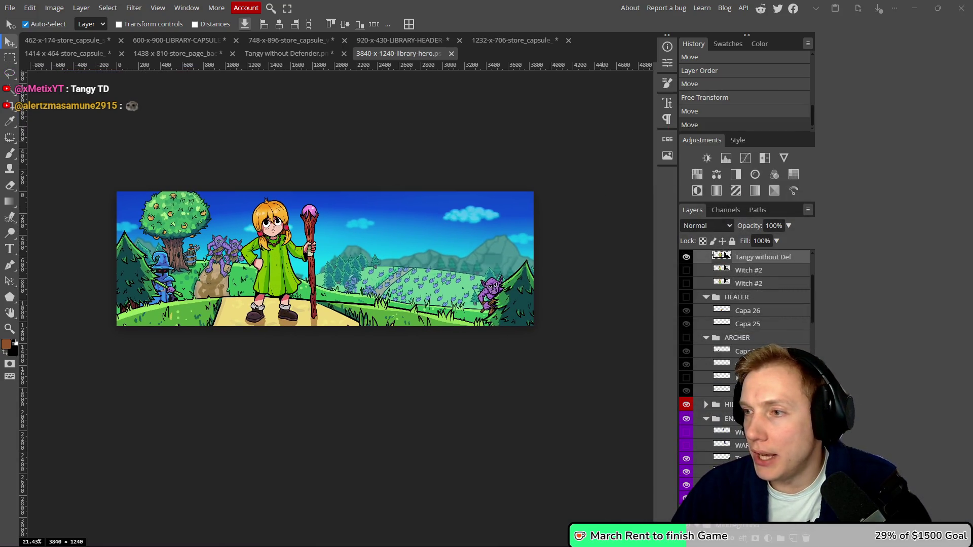
- Open 1280-x-720-library_logo_2.psd from disk in Photopea
key(alt+Tab)
drag(525, 171, 391, 110)
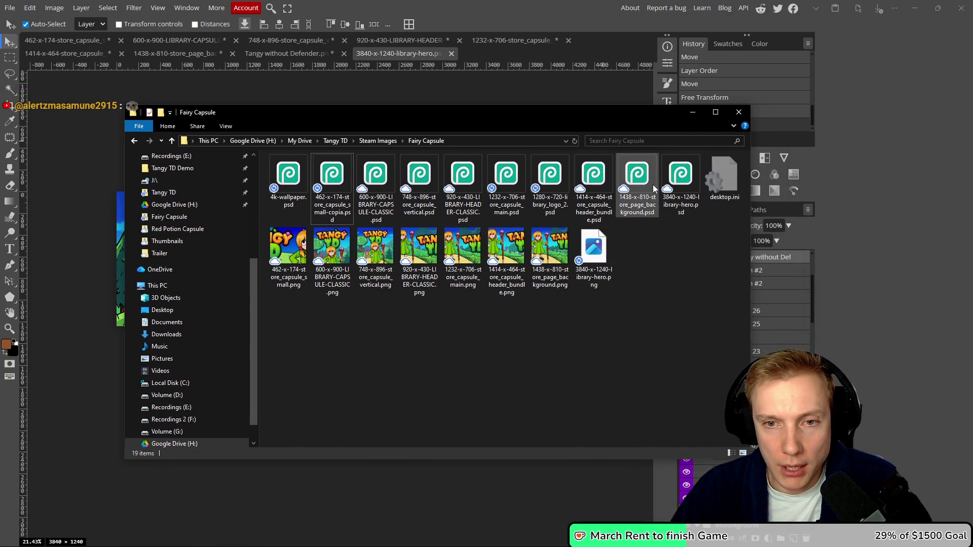
click(9, 7)
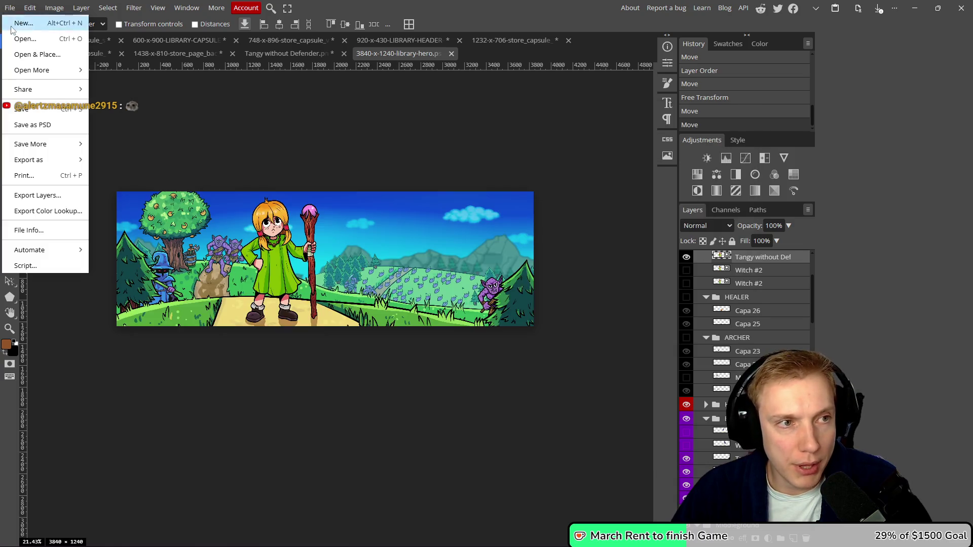
click(20, 43)
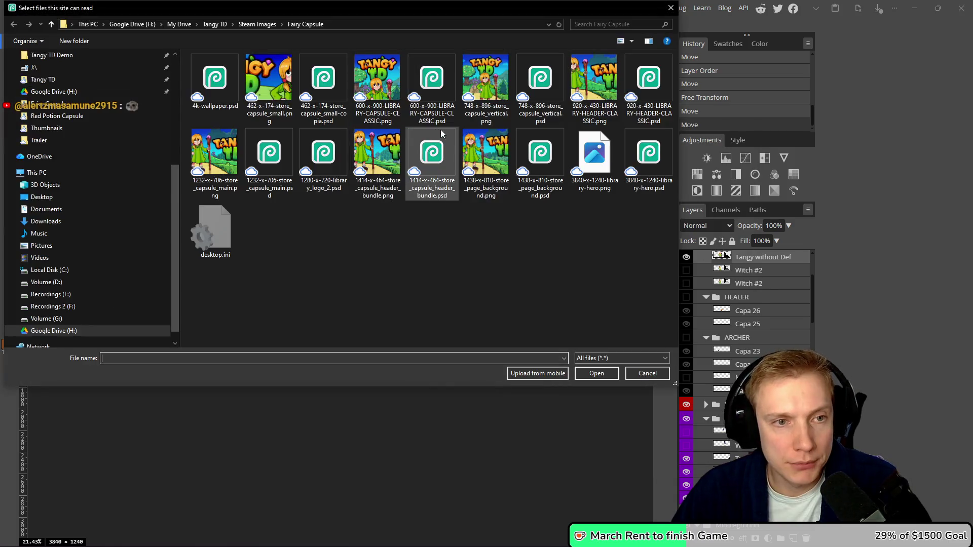
double_click(323, 152)
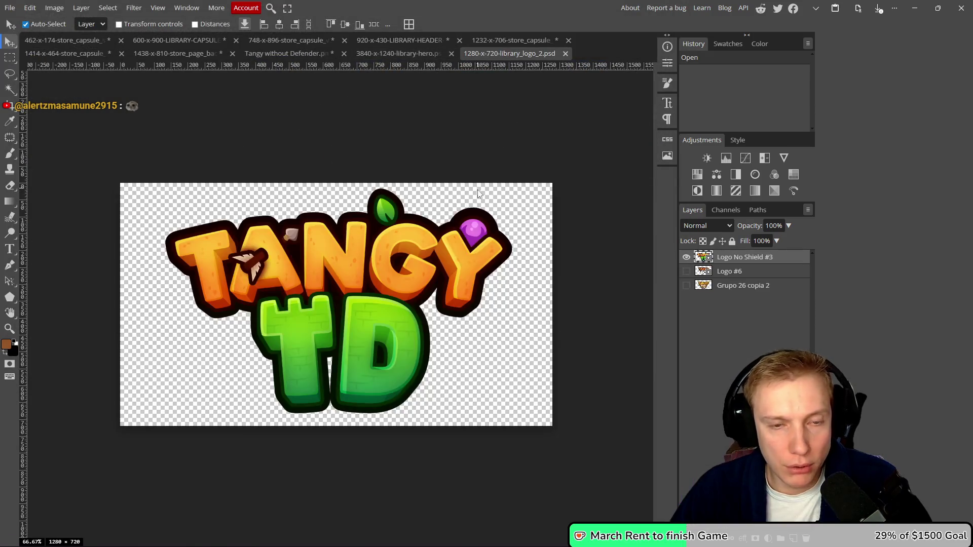
- Export the logo as a 1280x720 PNG, 1280-x-720-library_logo_2.png, into Fairy Capsule
key(ctrl+alt+shift+s)
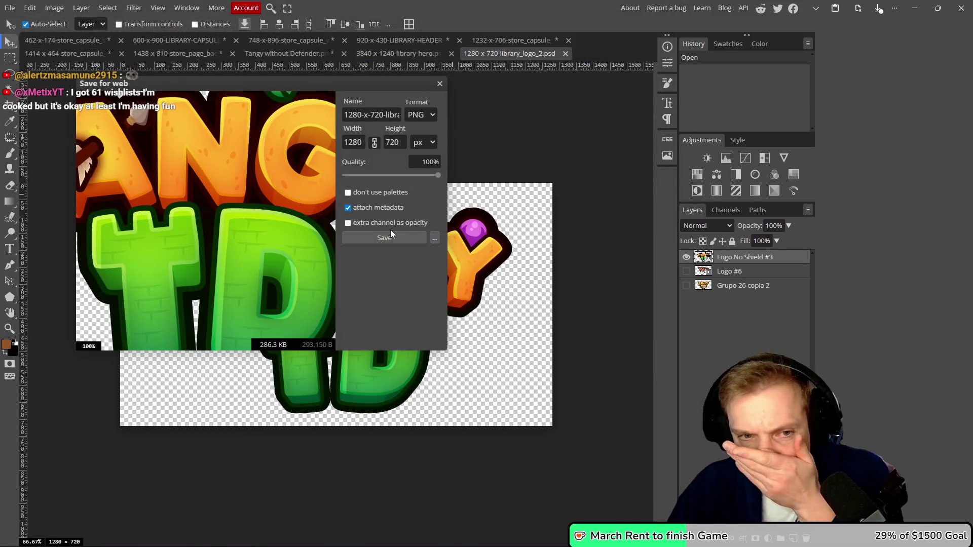
click(392, 236)
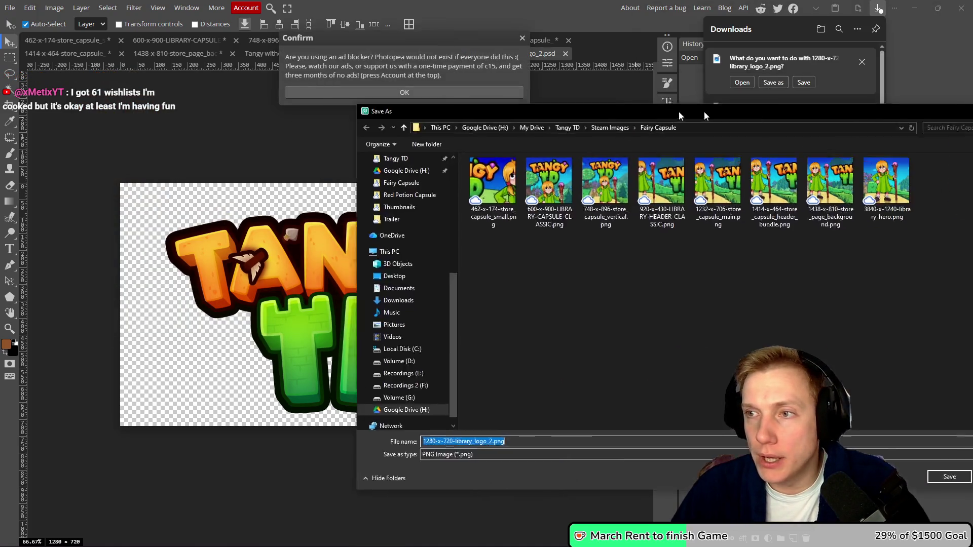
drag(680, 115, 431, 105)
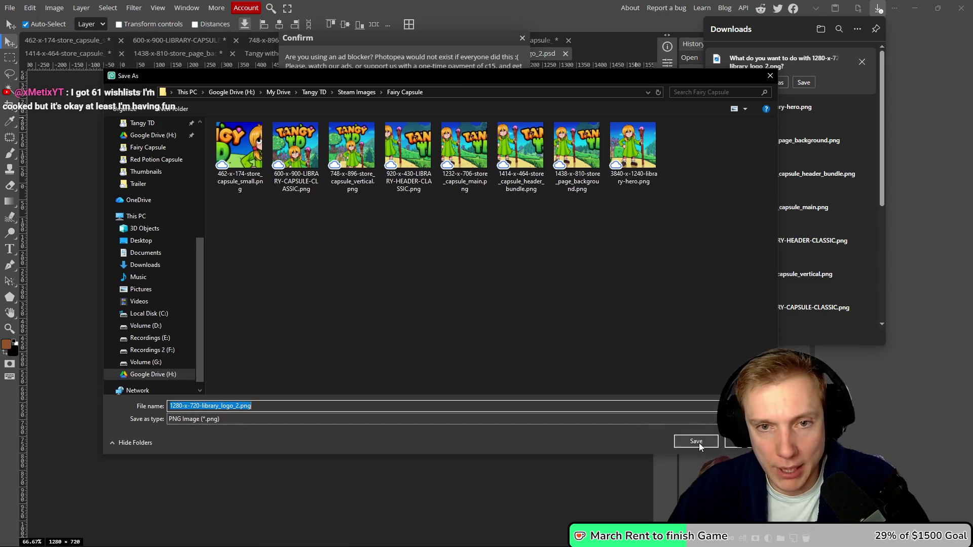
click(698, 443)
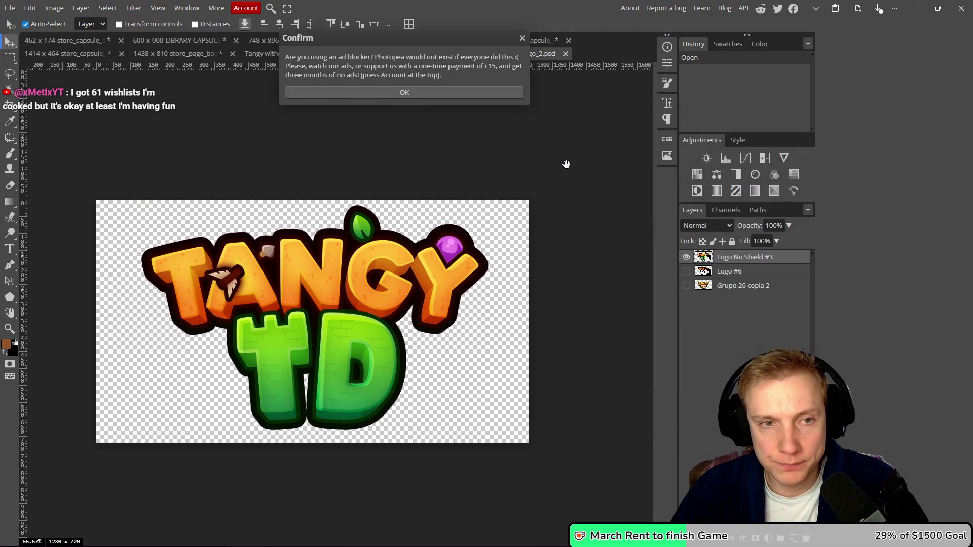
click(522, 39)
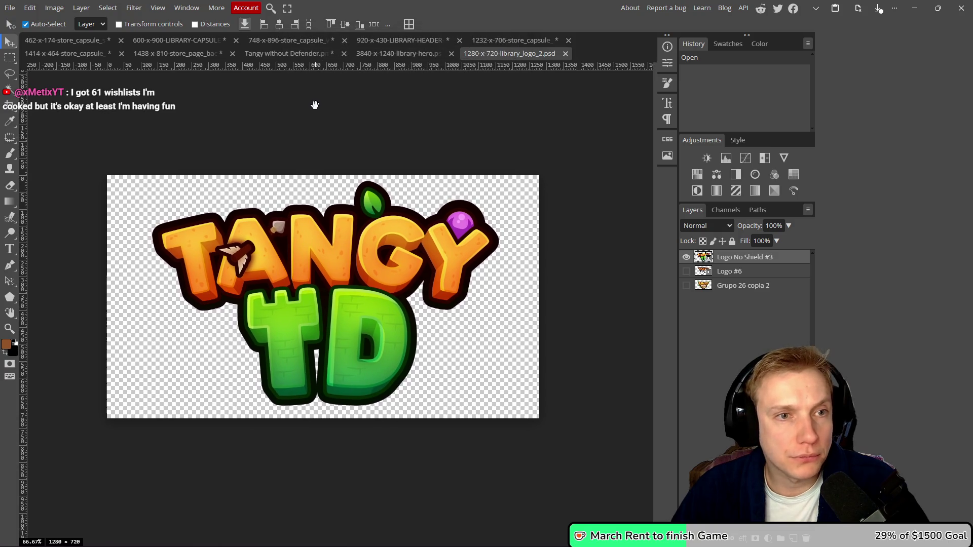
key(alt+Tab)
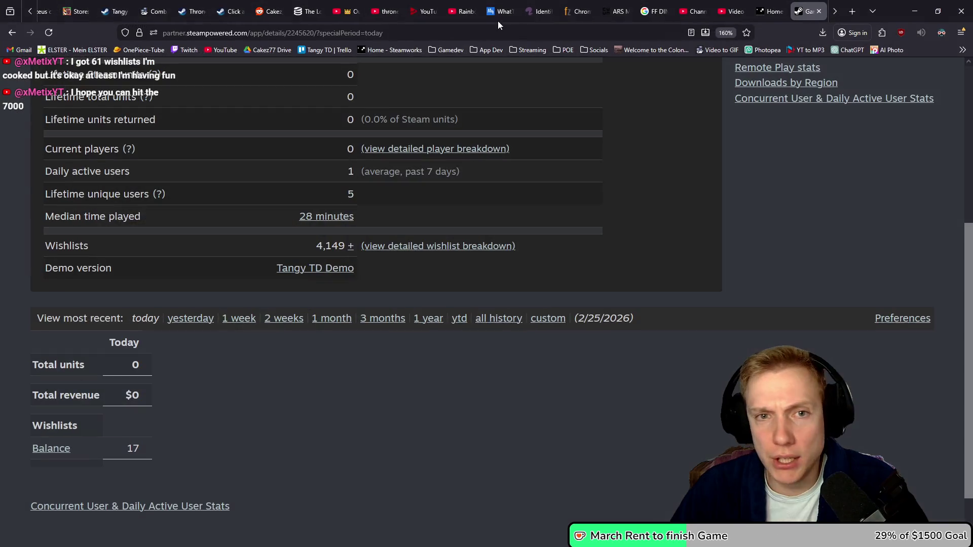
- Show the Tangy TD Gameplay Trailer's details and bring up its thumbnail options
click(728, 8)
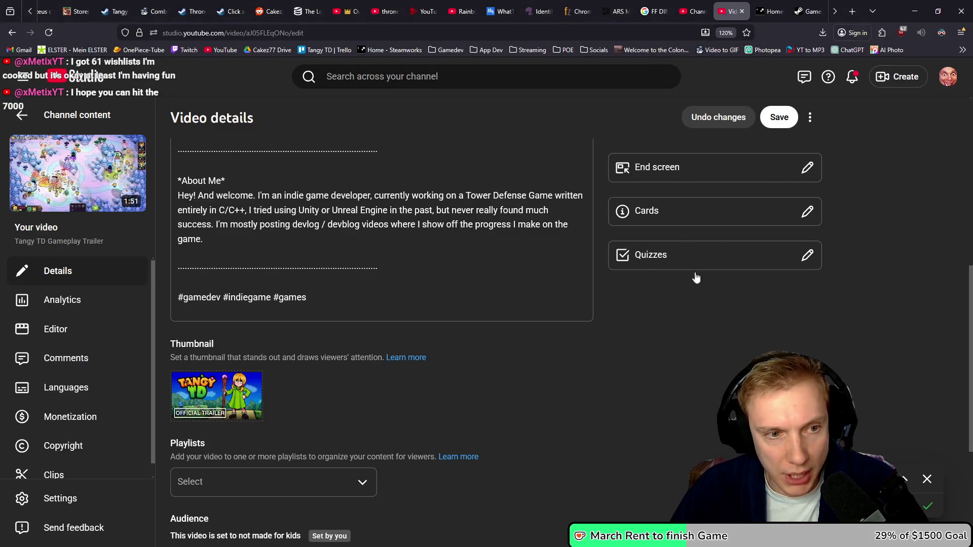
scroll(628, 416, up, 5)
scroll(628, 416, up, 2)
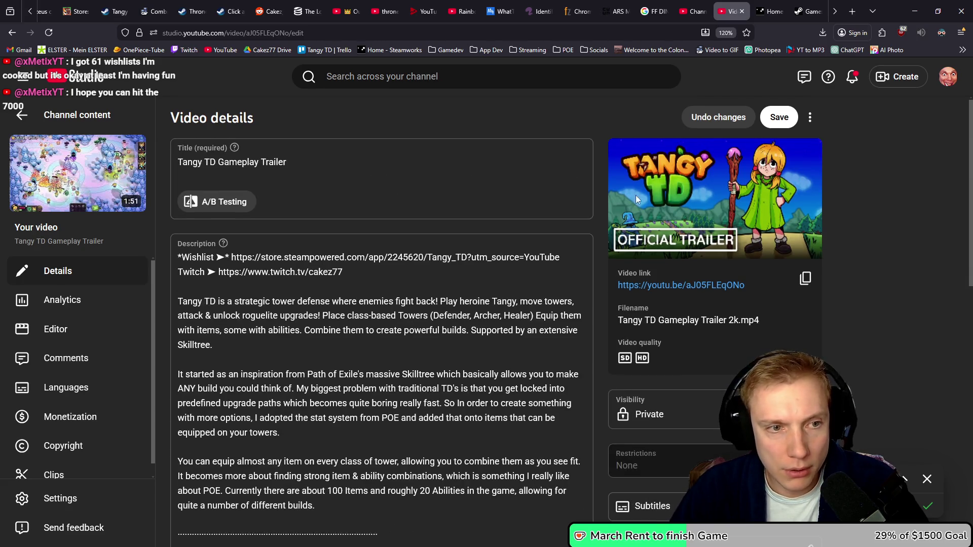
scroll(628, 228, down, 4)
scroll(627, 237, down, 3)
click(250, 390)
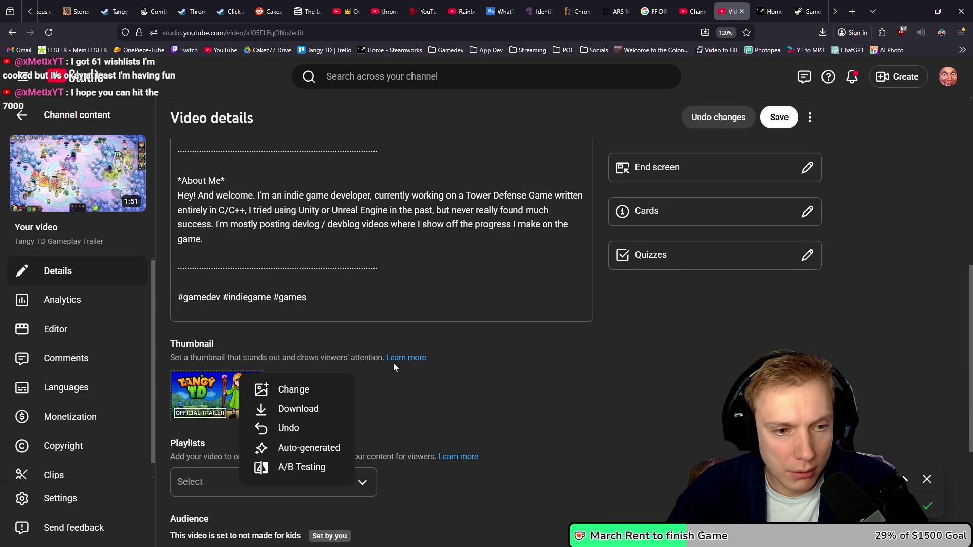
- Set up a thumbnail A/B test with Thumbnail.png as the second thumbnail
click(294, 466)
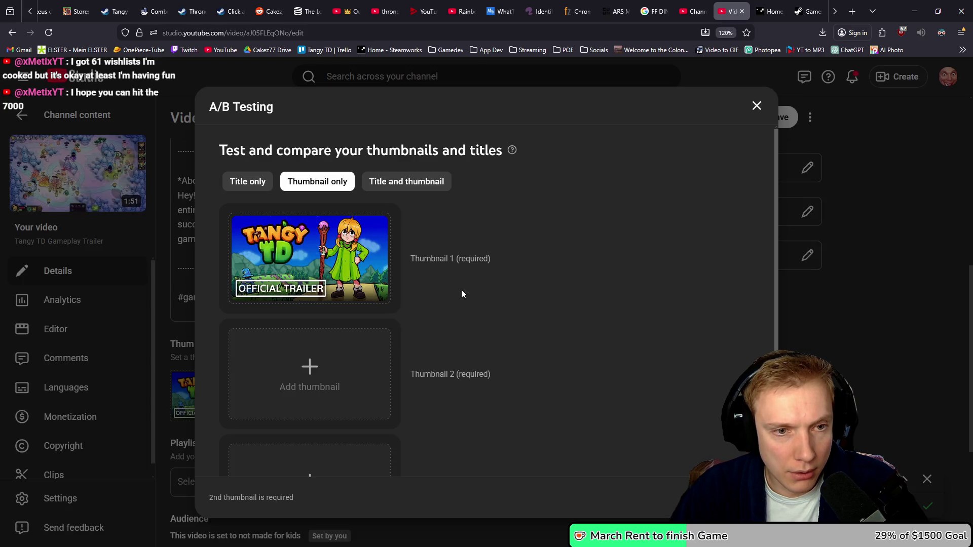
click(323, 370)
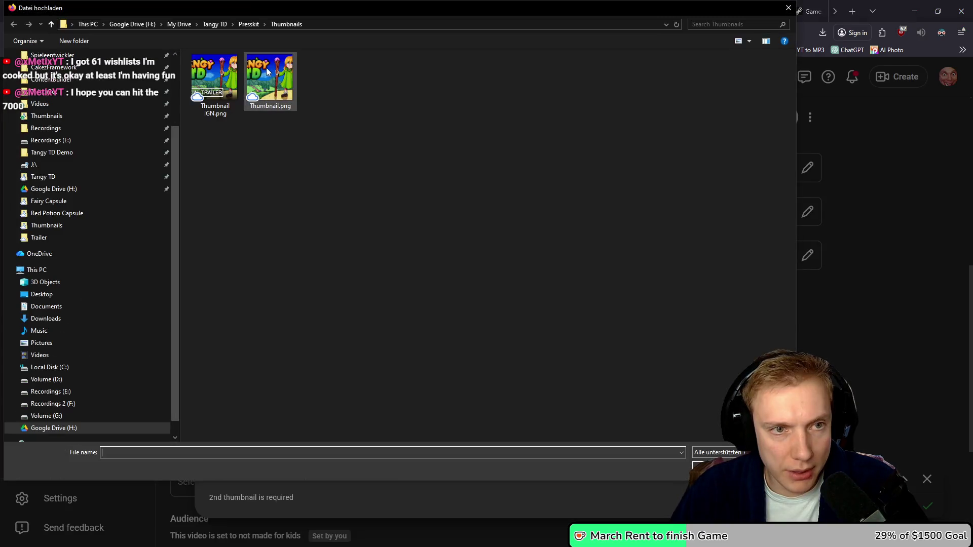
double_click(279, 86)
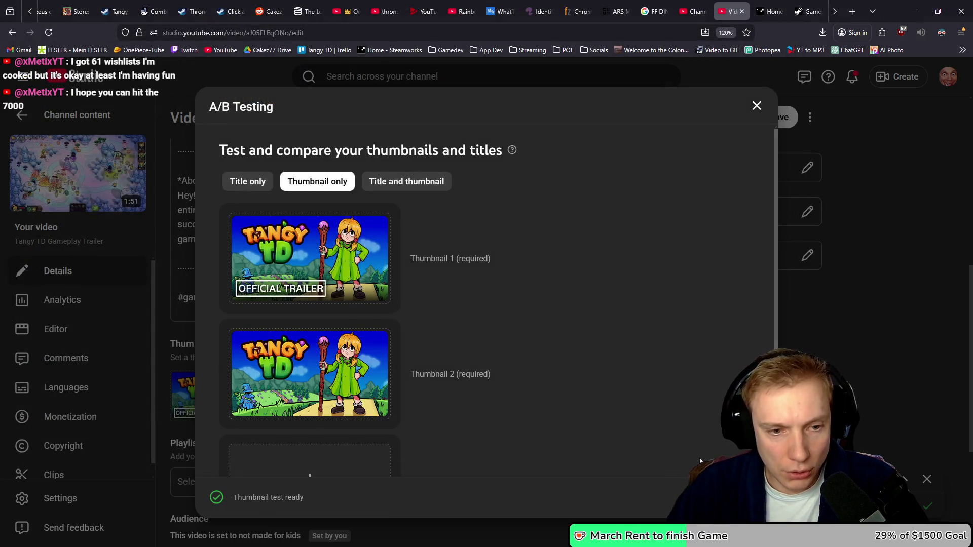
click(743, 497)
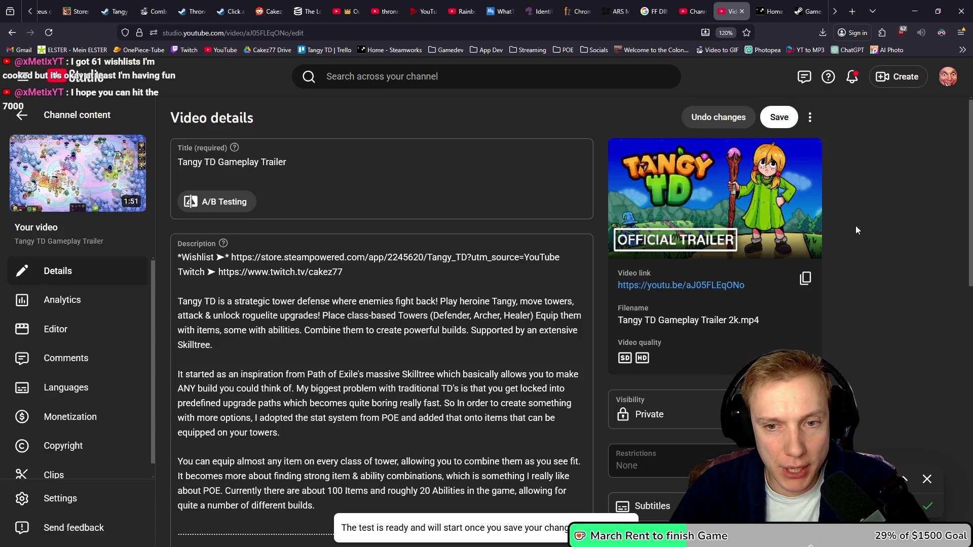
- Review the video details and save the changes
scroll(855, 226, down, 3)
scroll(845, 246, down, 7)
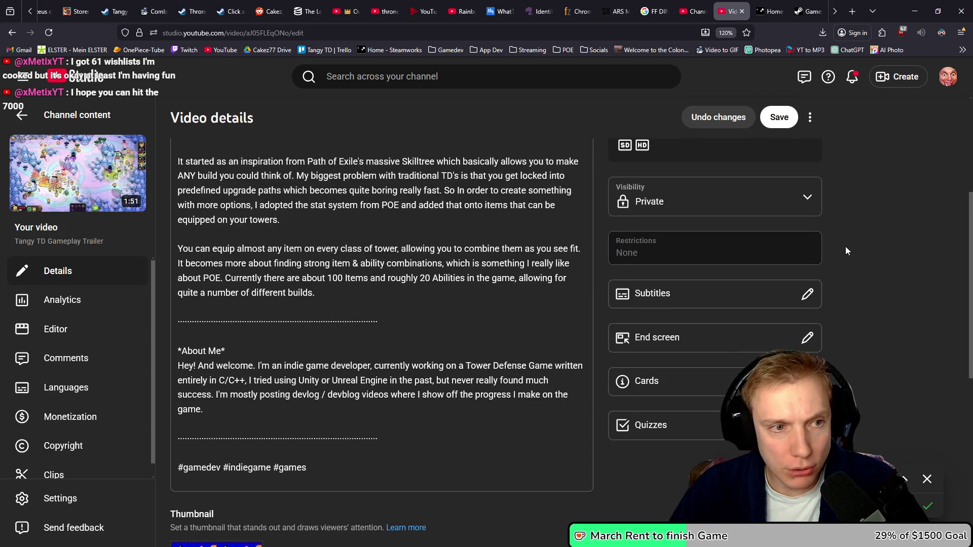
scroll(843, 251, up, 4)
click(782, 122)
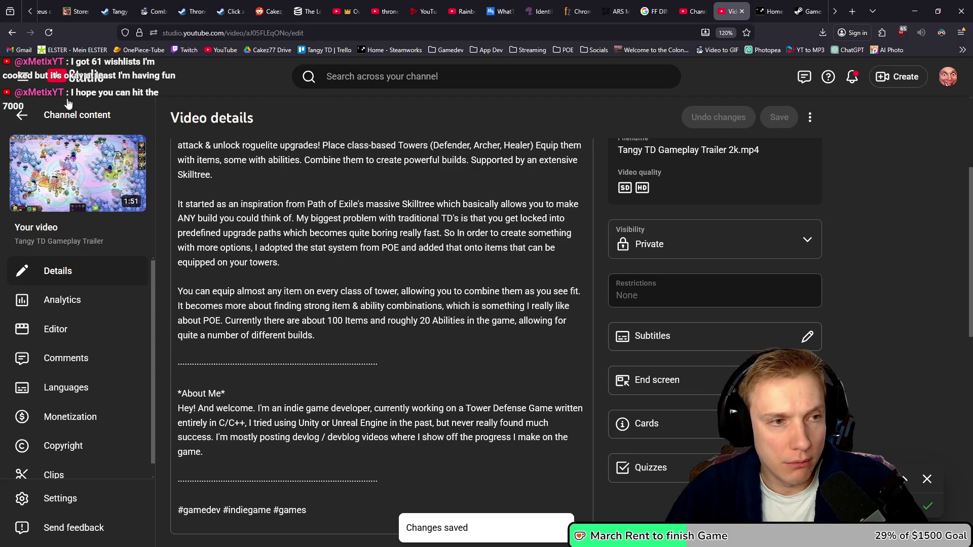
- Check the Thumbnail section, then go back to the Channel content video list
scroll(272, 211, down, 6)
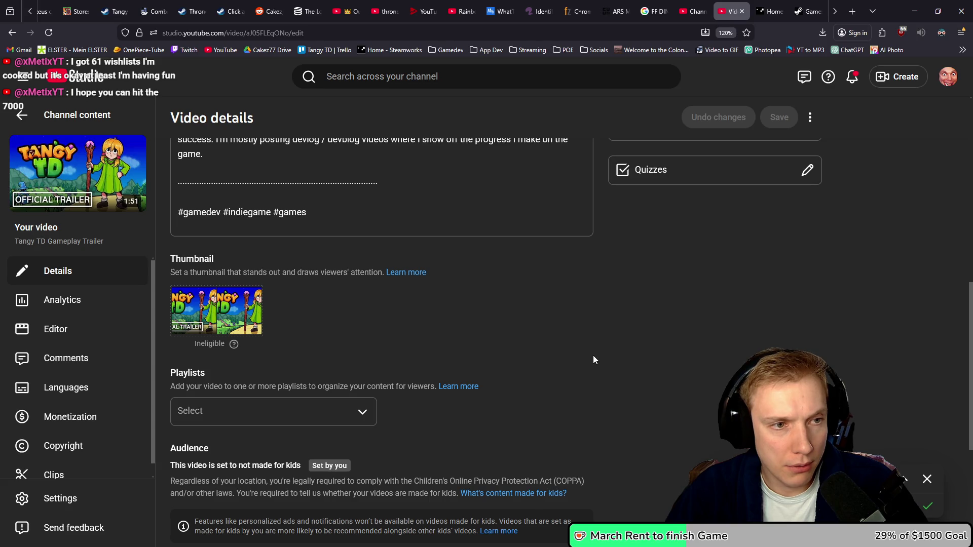
scroll(618, 376, up, 7)
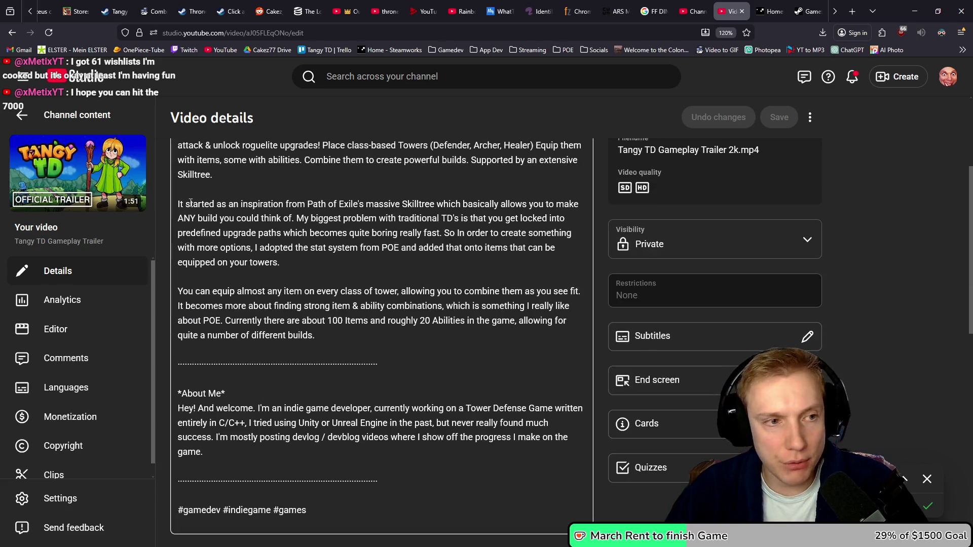
click(22, 115)
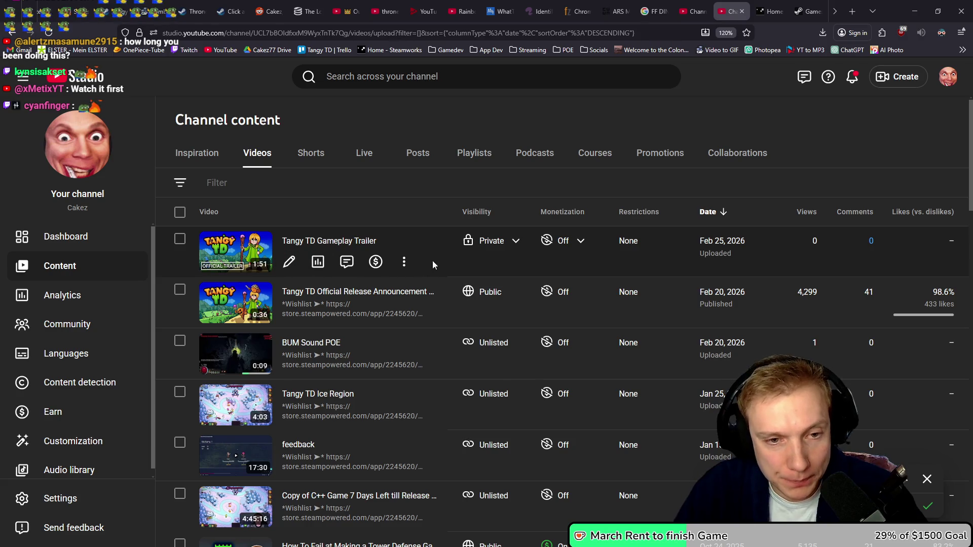
- Open the Tangy TD Gameplay Trailer's options menu and choose View on YouTube
click(402, 262)
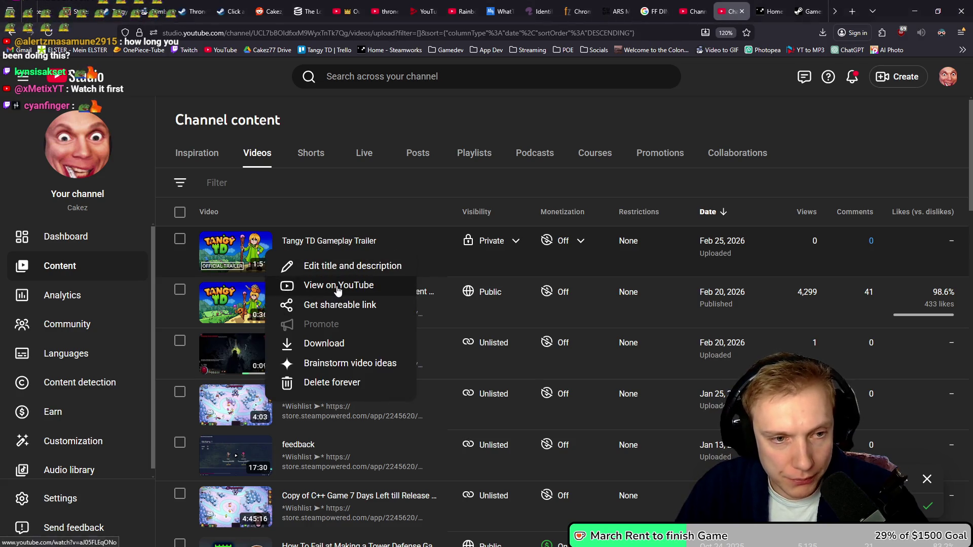
click(335, 290)
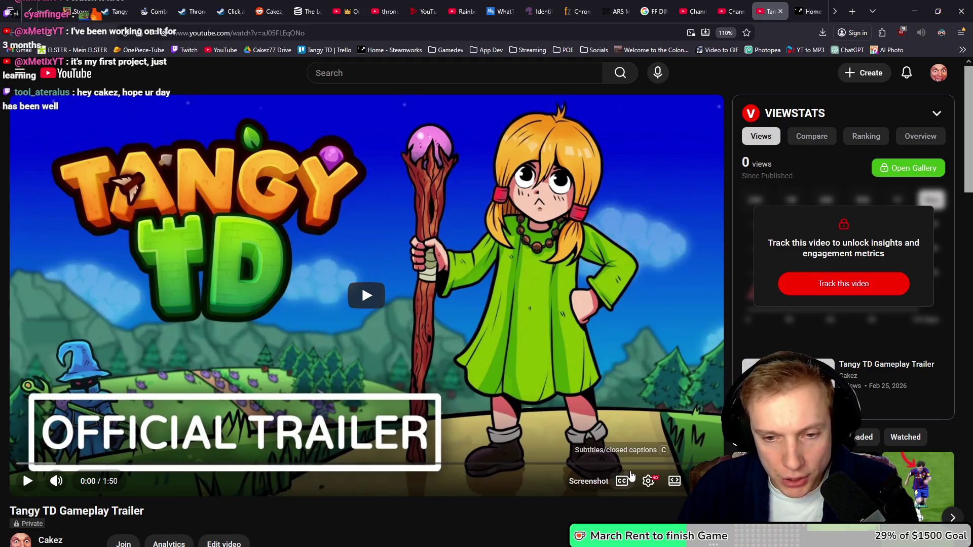
- Play and pause the trailer, then show Stats for nerds from the right-click menu
click(378, 299)
click(384, 271)
right_click(450, 327)
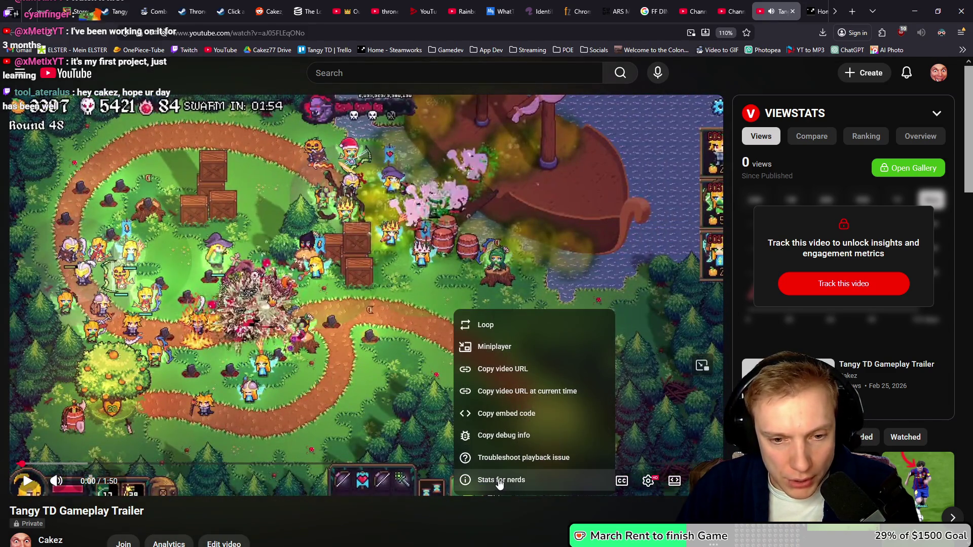
click(498, 484)
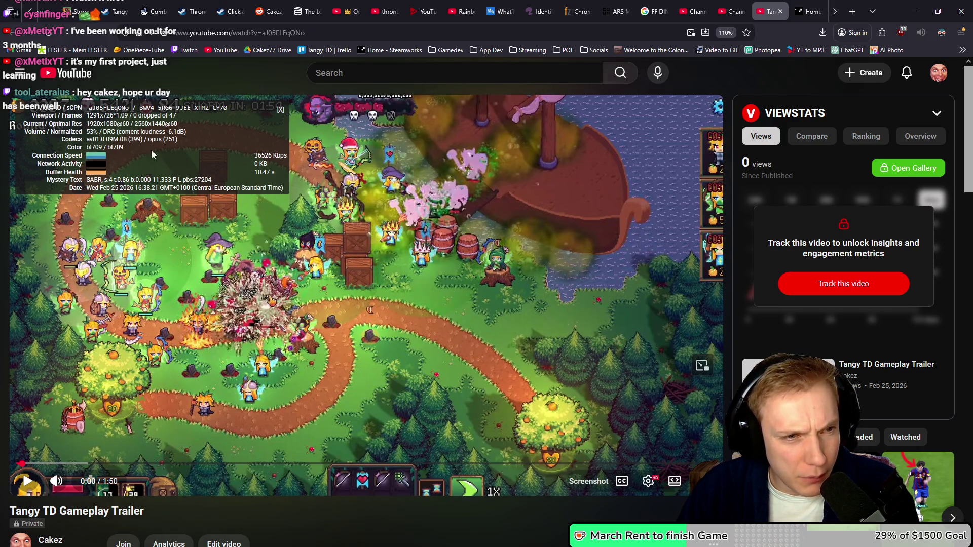
- Set the playback quality to 1440p60
click(649, 481)
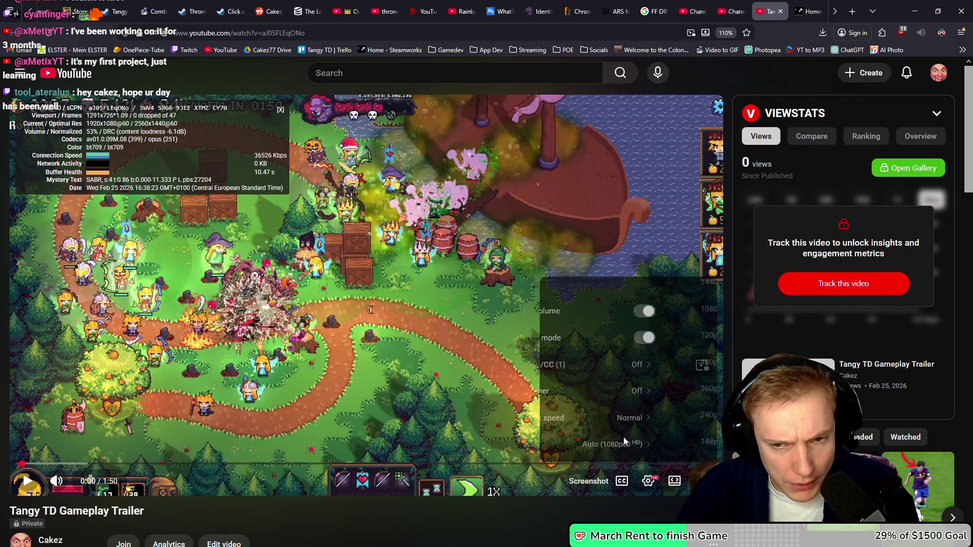
click(624, 442)
click(613, 283)
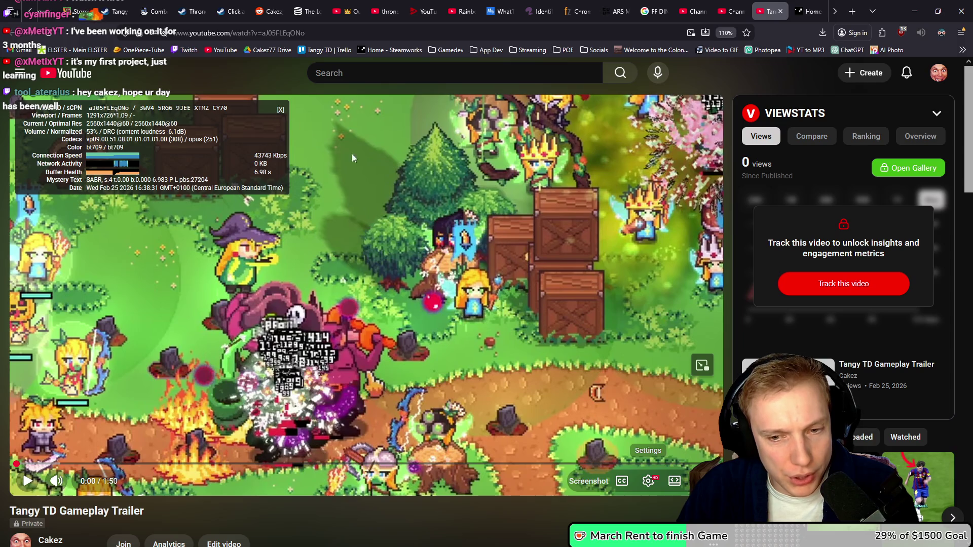
- Drop the trailer's playback quality to 1080p60
click(648, 481)
click(624, 442)
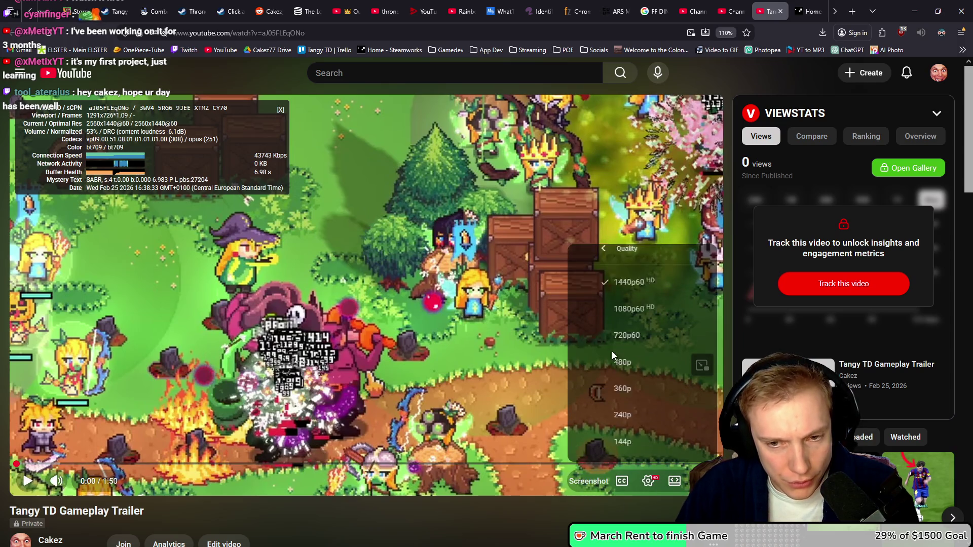
click(619, 310)
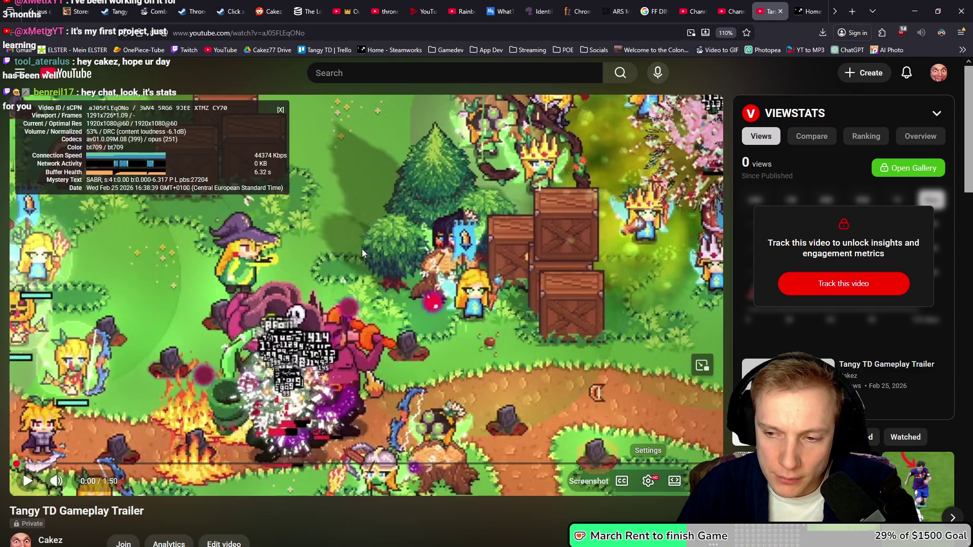
- Restore 1440p60 quality, close the stats overlay, and switch to full screen
click(648, 481)
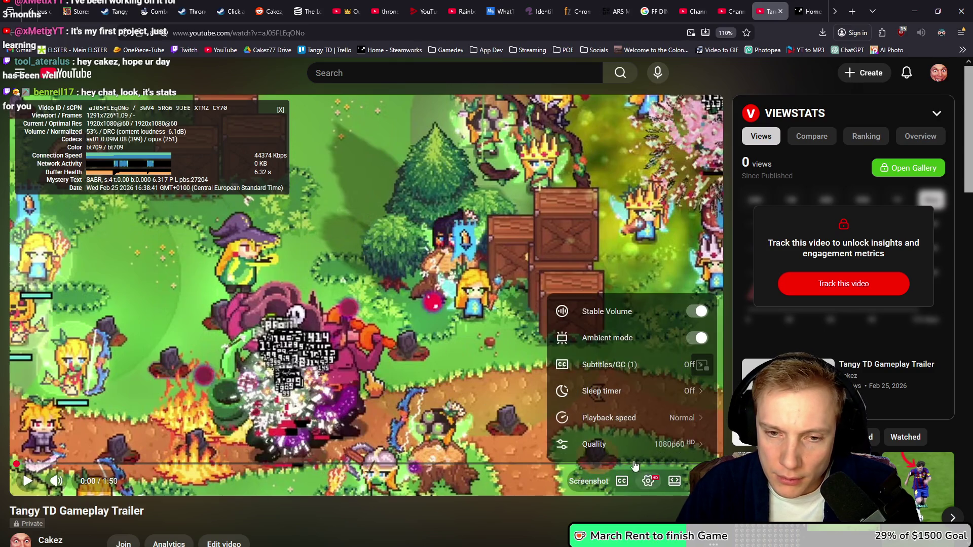
click(623, 442)
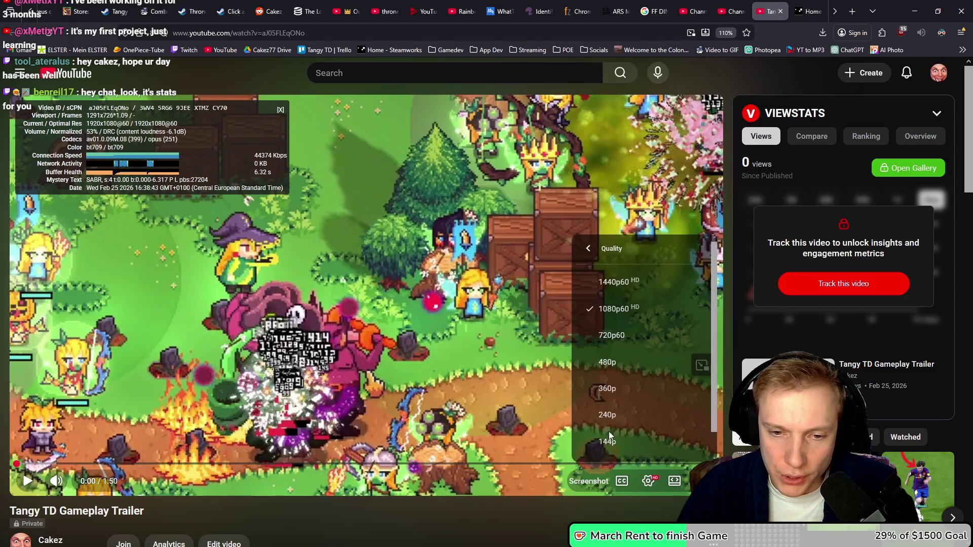
click(601, 283)
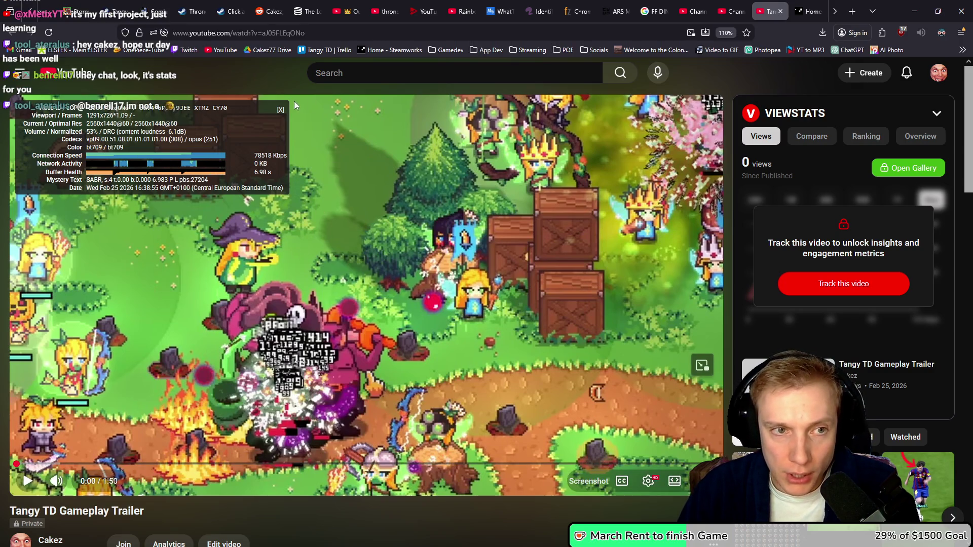
click(280, 110)
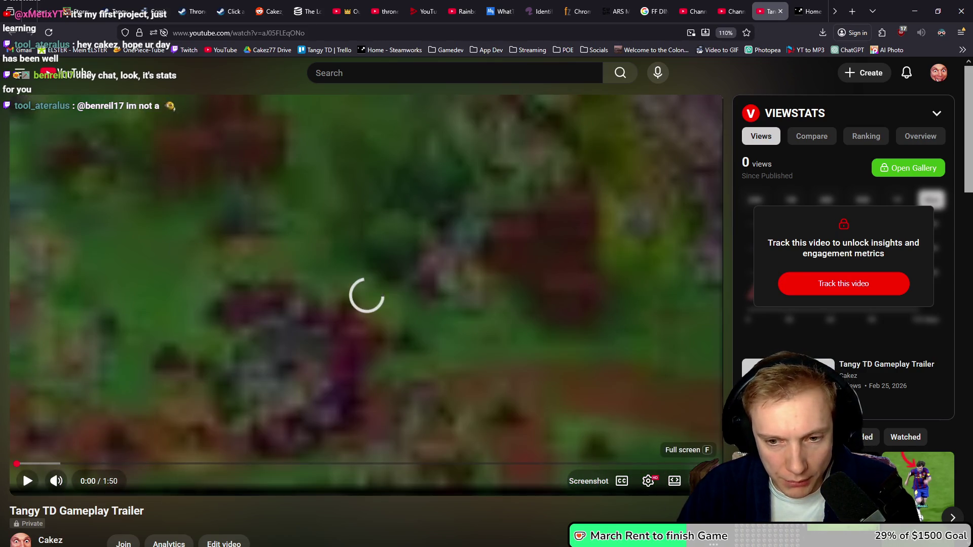
click(675, 481)
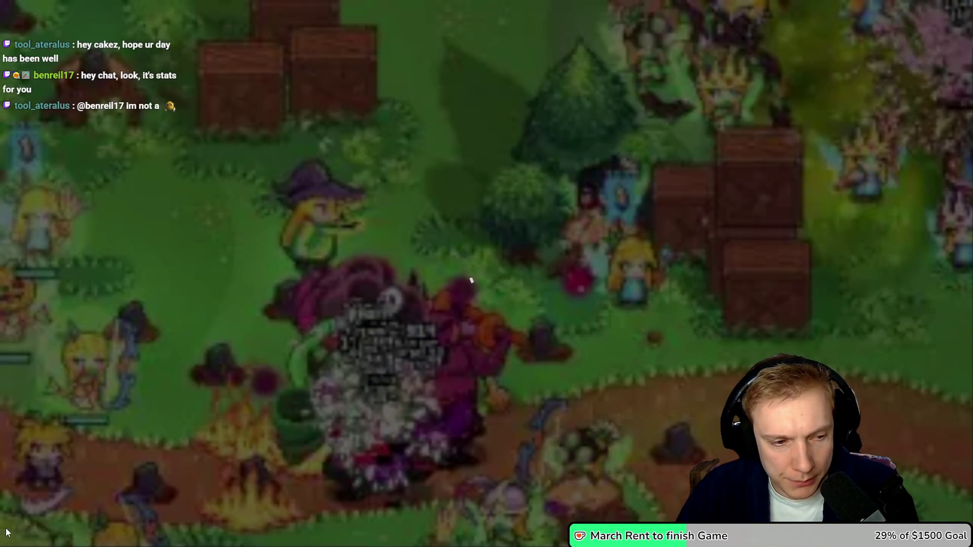
- Start and resume the full-screen trailer, watching through to the Game Over screen
click(19, 533)
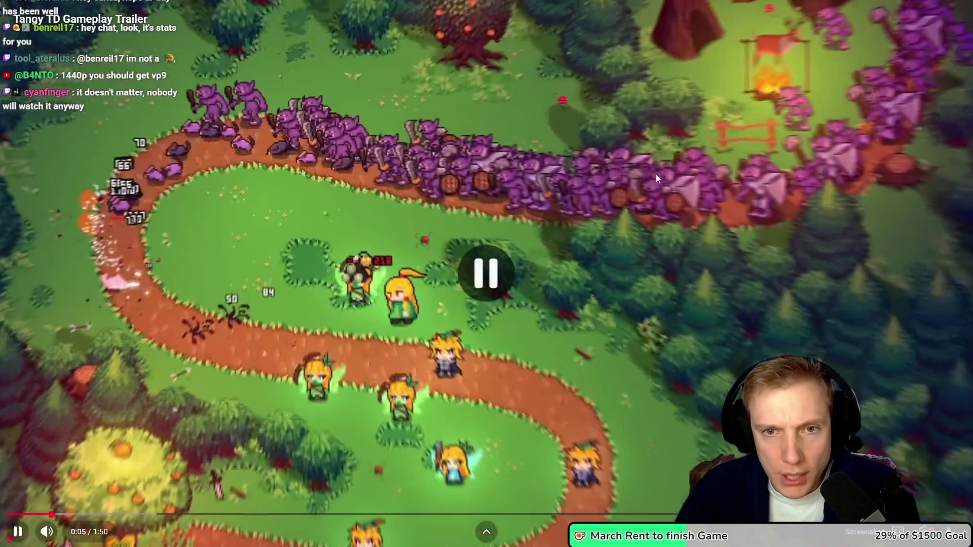
click(431, 147)
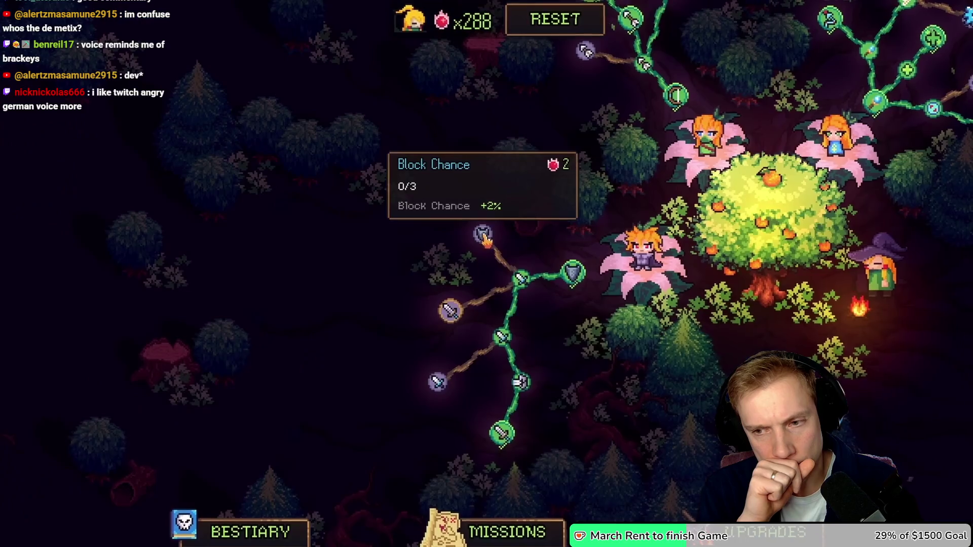
click(482, 234)
click(448, 196)
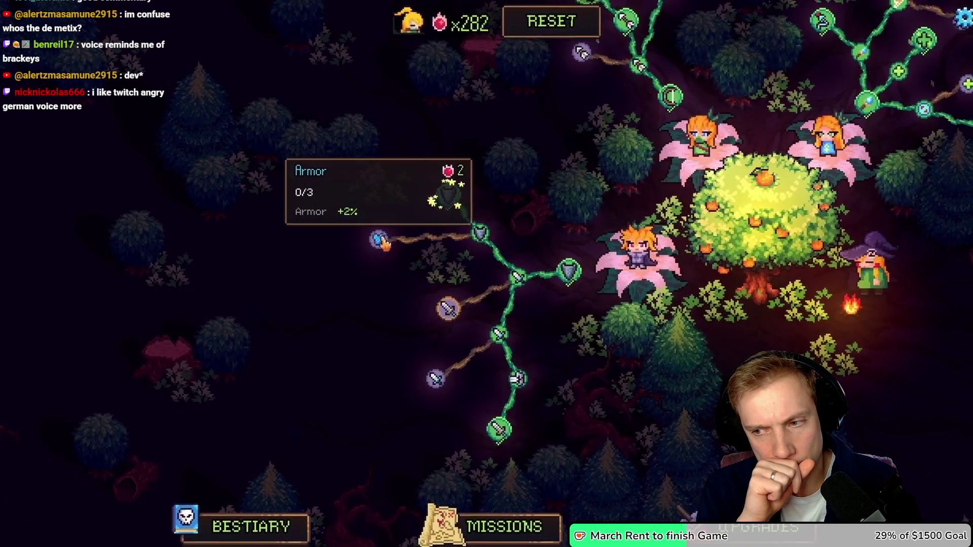
click(377, 238)
click(242, 261)
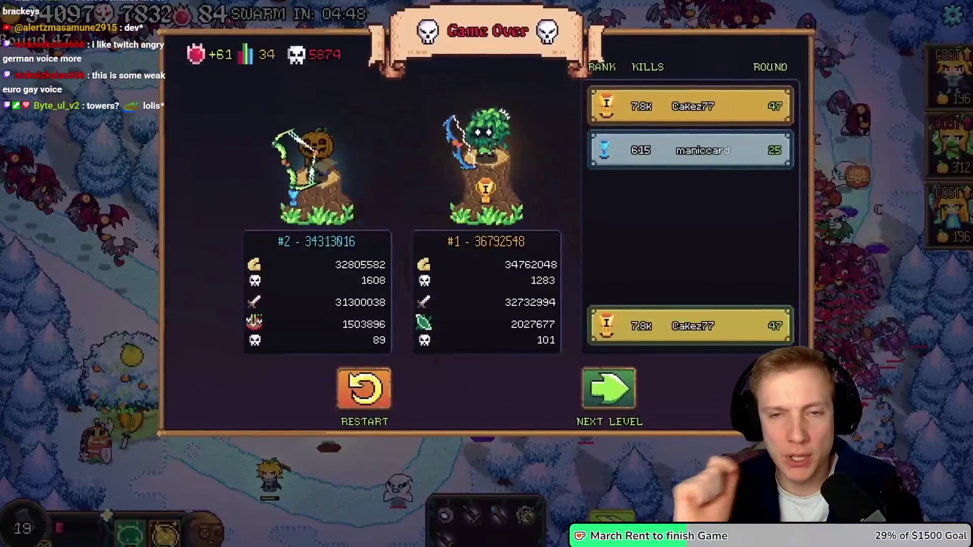
- Pause and resume the trailer around 1:10, watch to the 1:50 end, then exit full screen
click(540, 205)
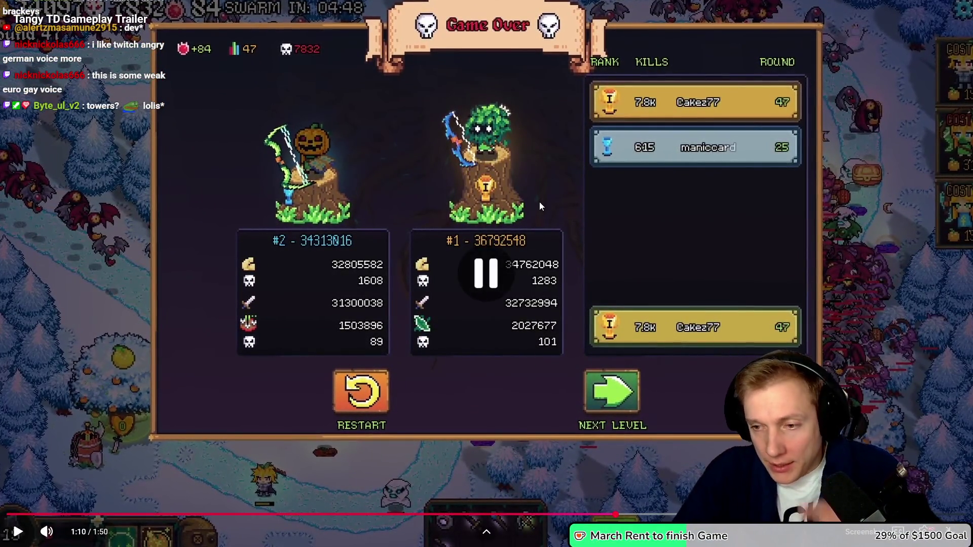
click(539, 202)
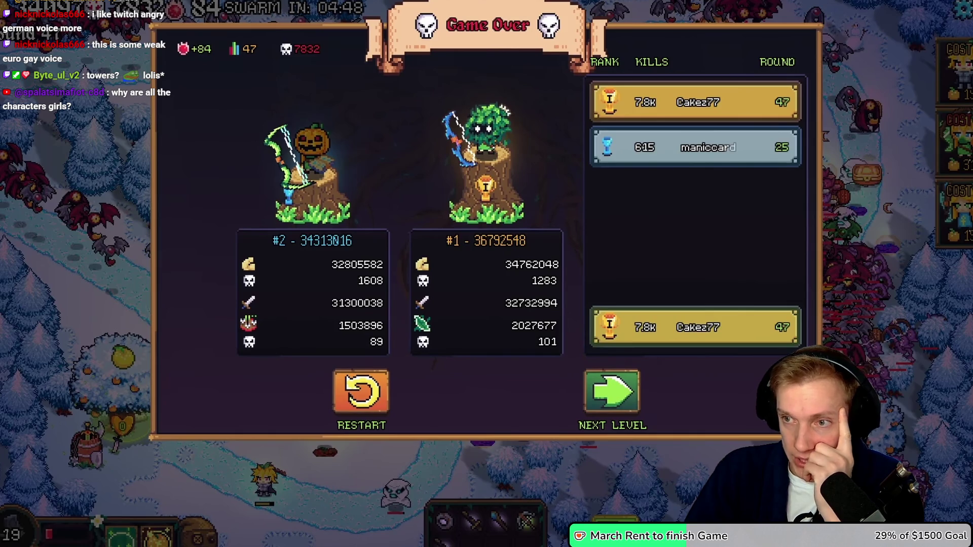
click(500, 298)
mouse_move(64, 529)
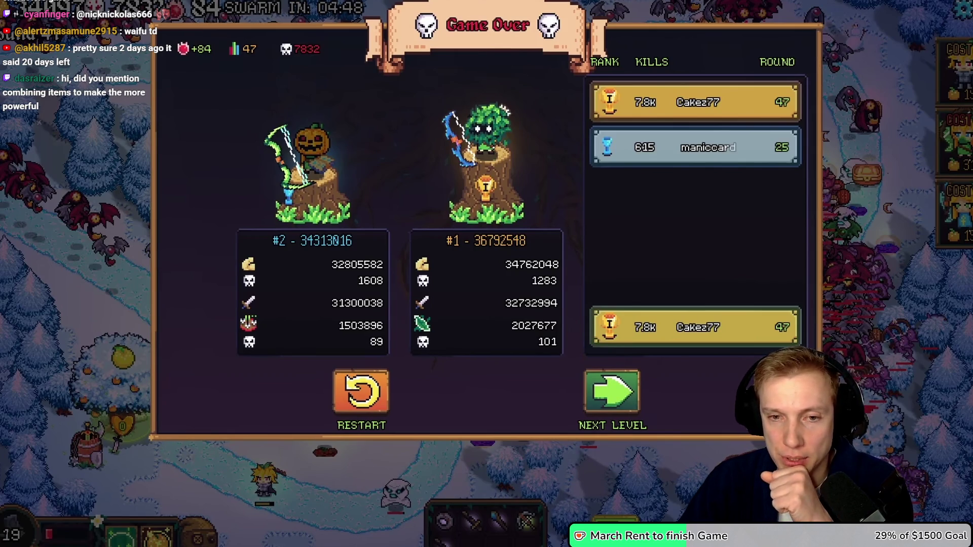
click(457, 279)
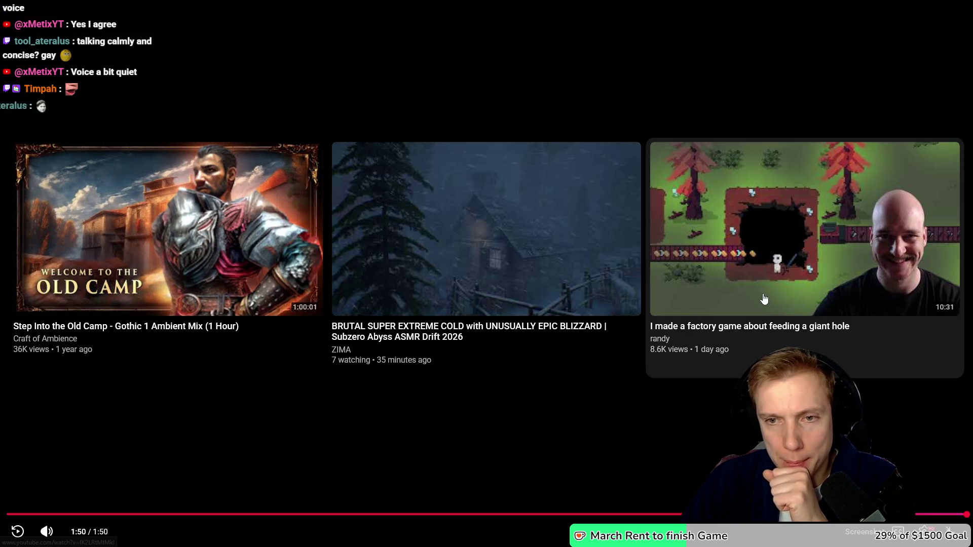
click(953, 532)
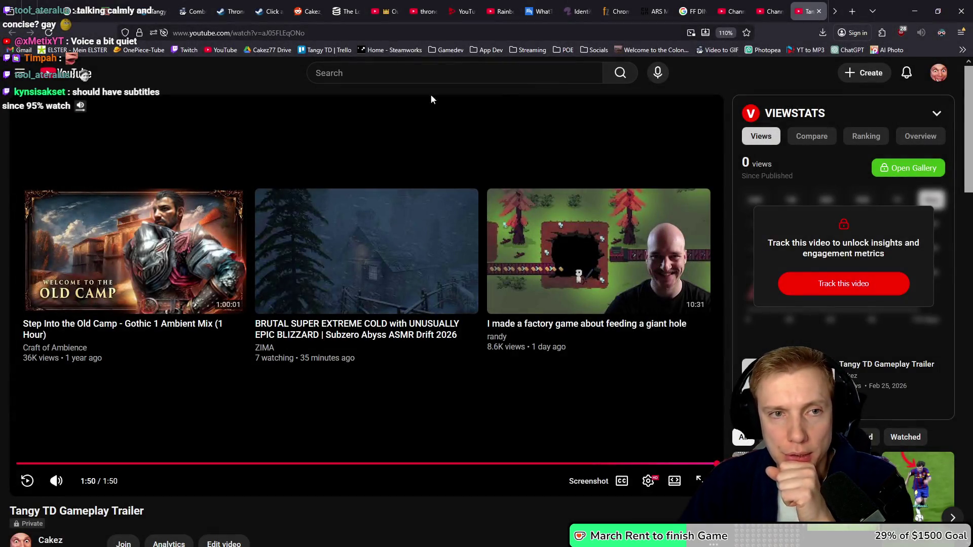
- Search Google for 'terrafactor' from the address bar
click(331, 32)
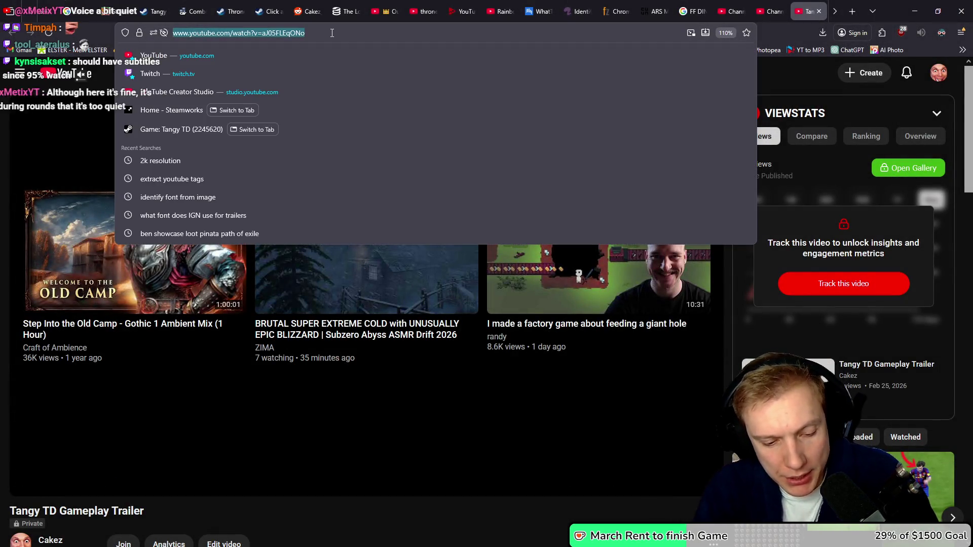
text(terrafactor)
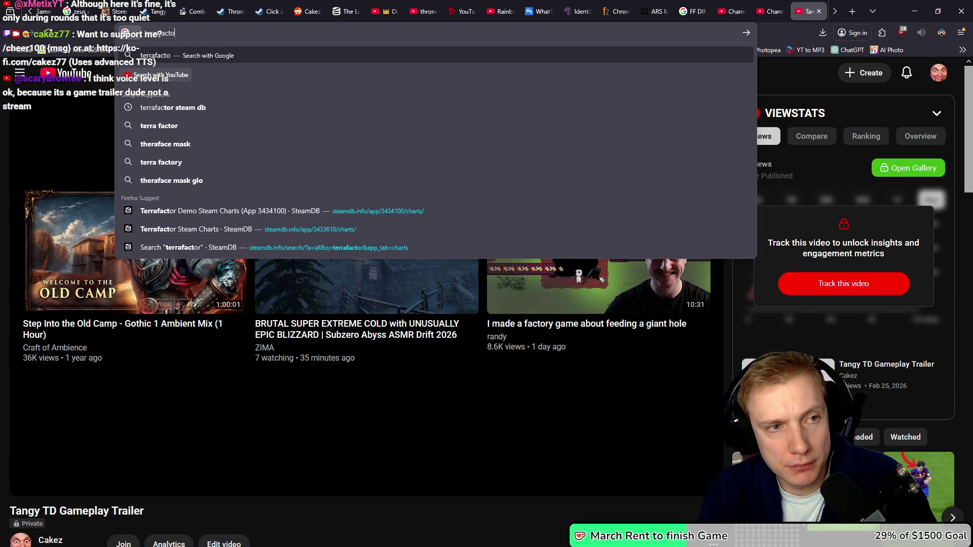
key(Return)
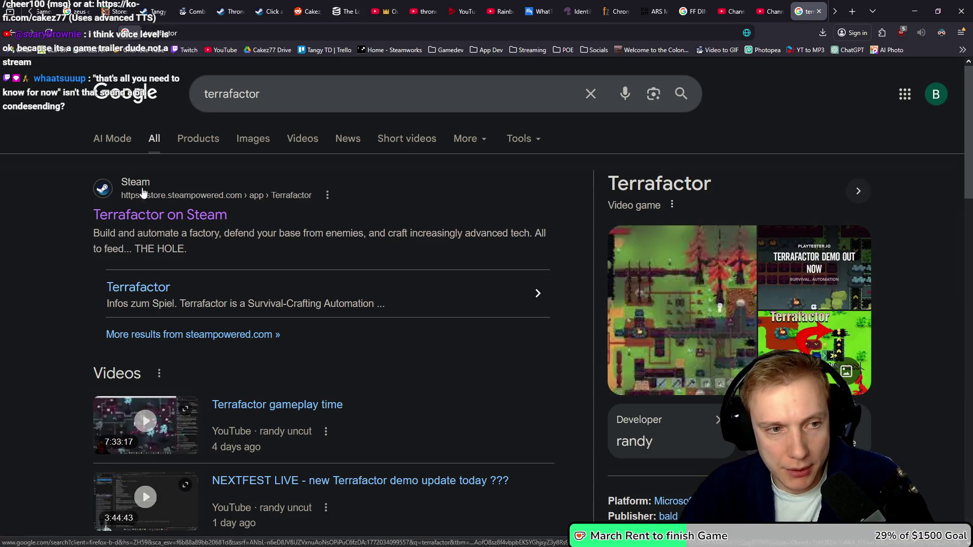
- Refine the query to 'terrafactor steam db demo' and open SteamDB's Terrafactor Demo charts page
click(330, 93)
text(staem)
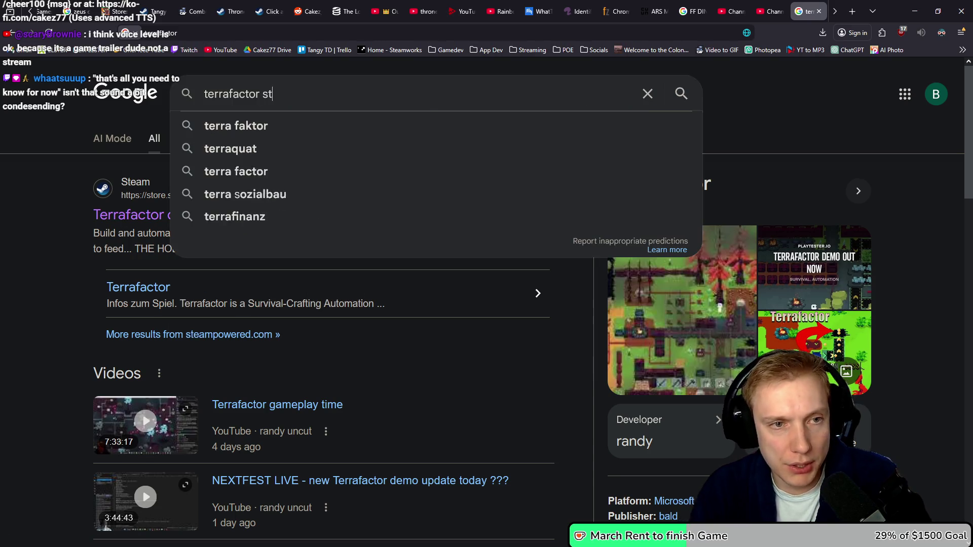
key(BackSpace)
key(BackSpace)
key(BackSpace)
text(stea)
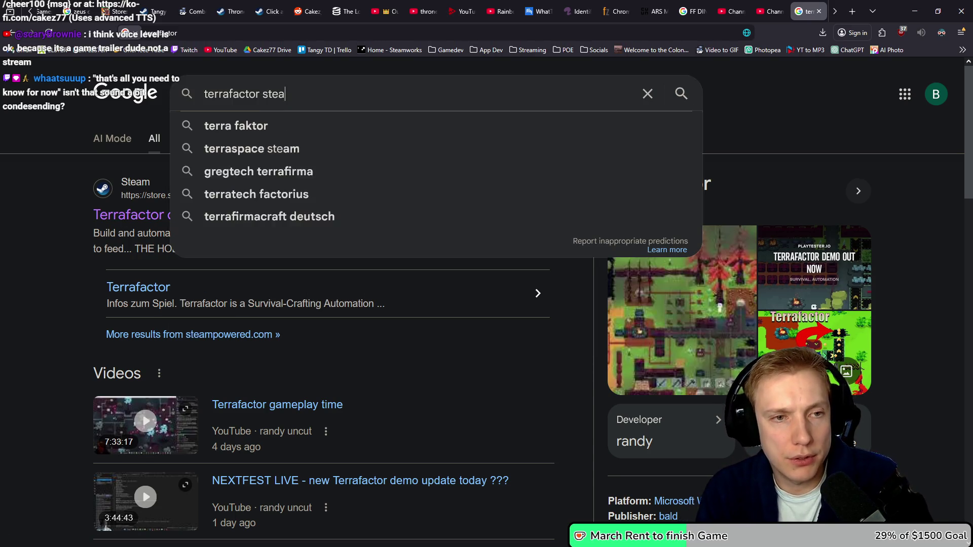
text(m db demo)
key(Return)
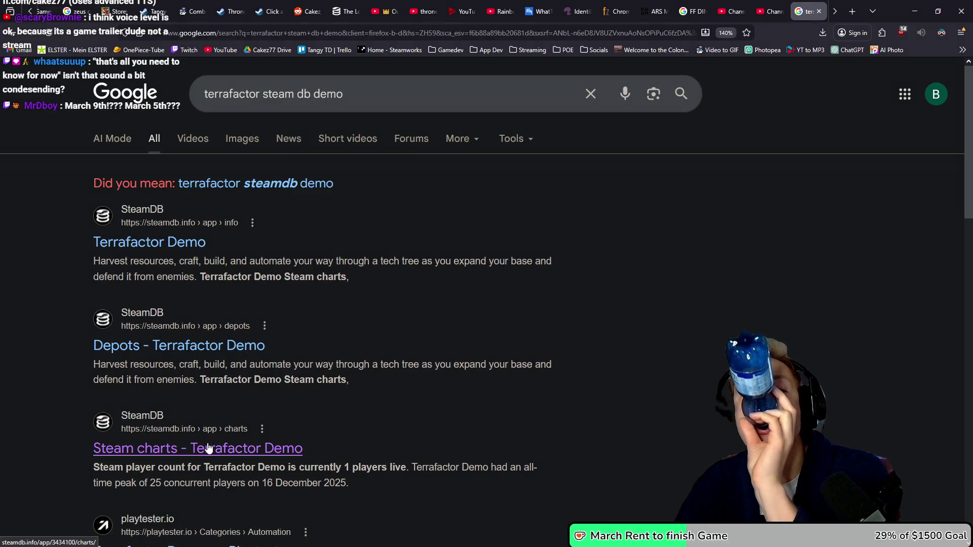
click(209, 448)
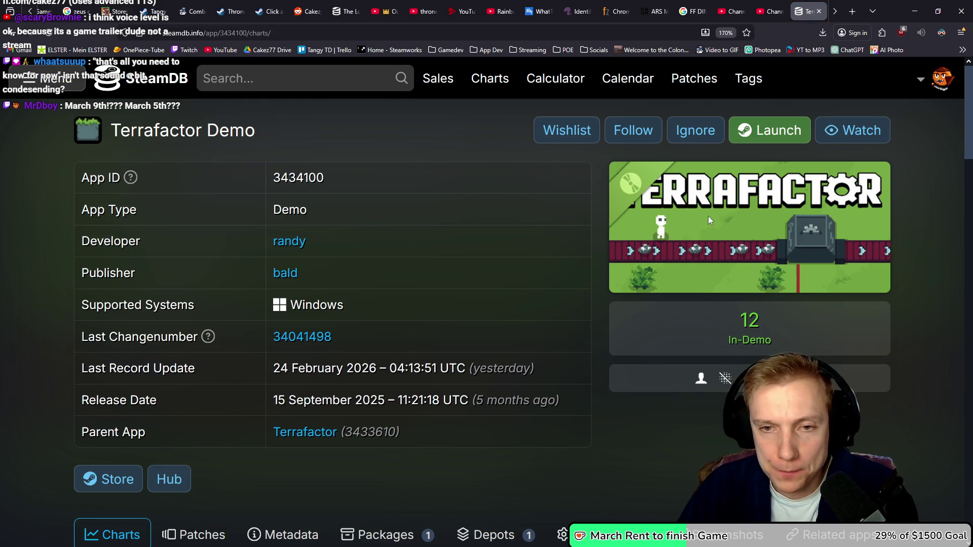
- Zoom the Terrafactor Demo player chart into 23–25 Feb
scroll(517, 227, down, 10)
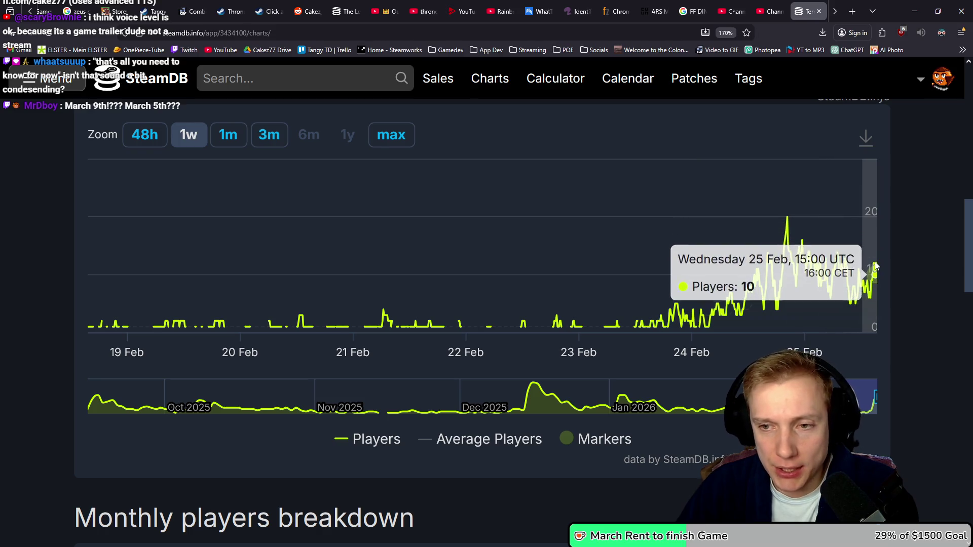
drag(628, 305, 911, 285)
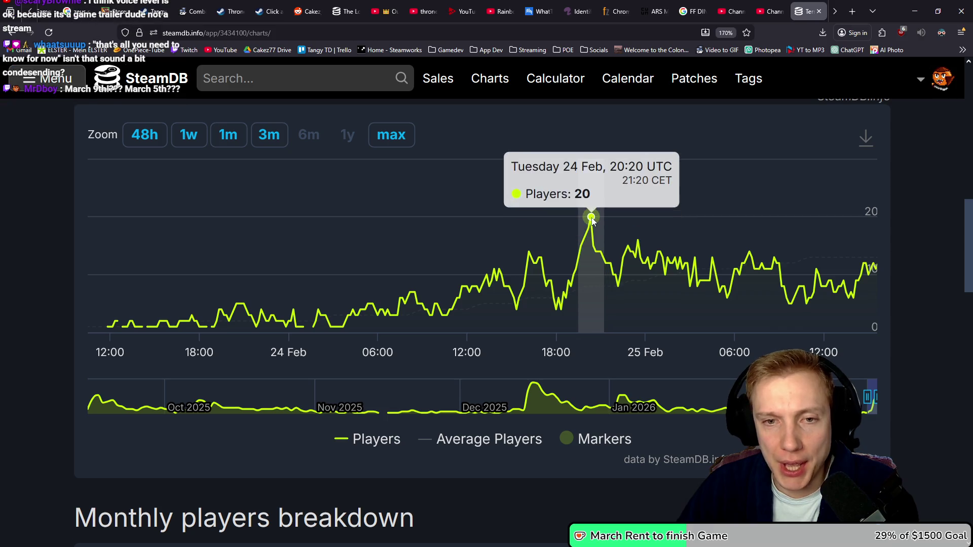
scroll(920, 246, up, 10)
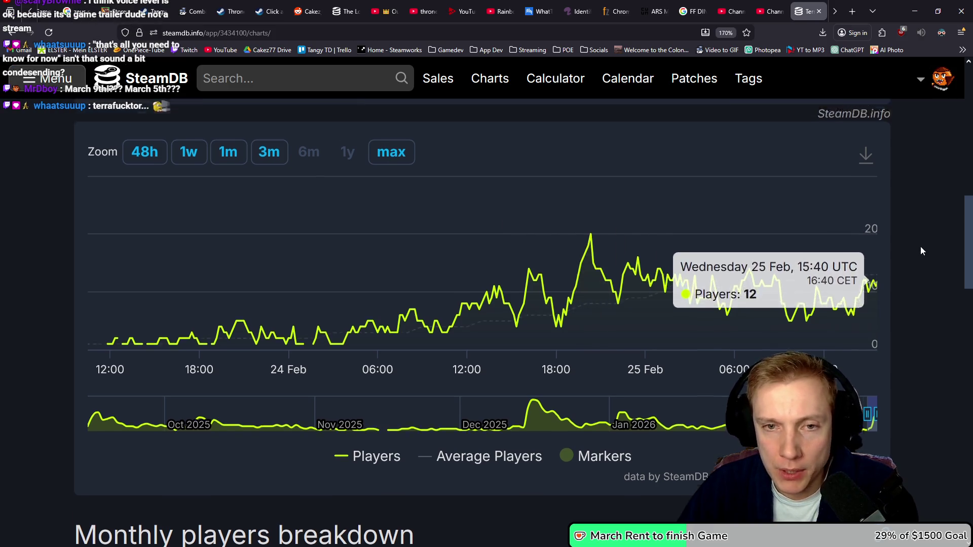
scroll(920, 248, down, 6)
scroll(920, 248, up, 5)
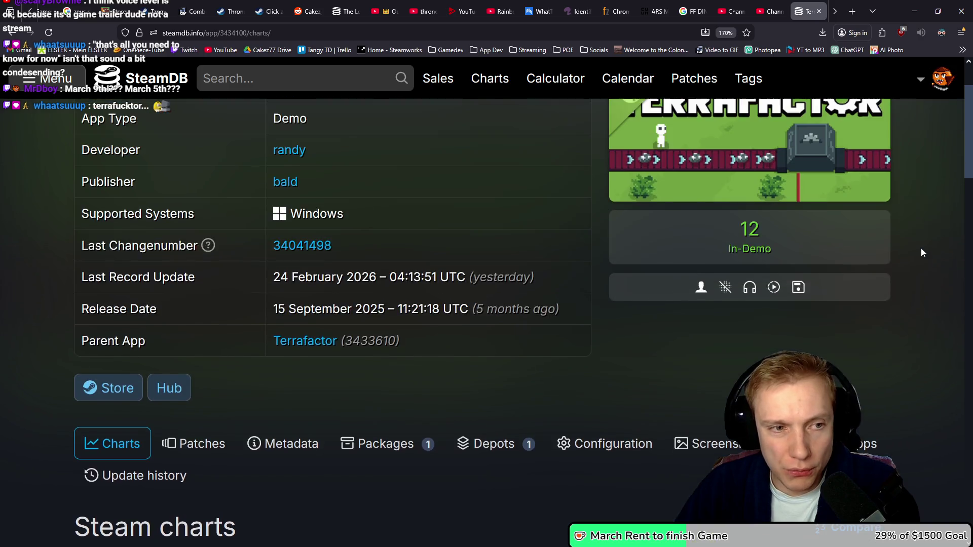
- Search SteamDB for MMO 98 and open the MMO 98 Demo page
click(266, 81)
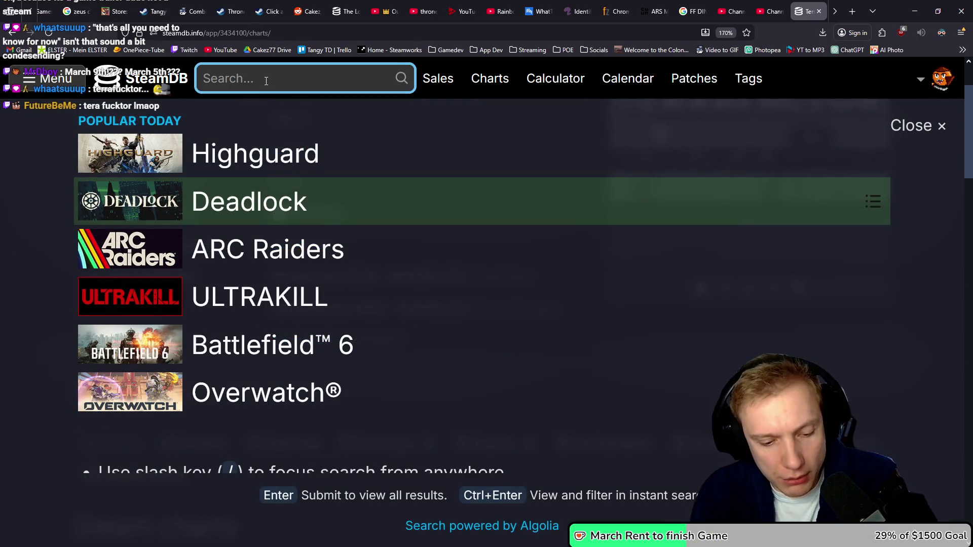
text(mmor)
key(BackSpace)
text(9)
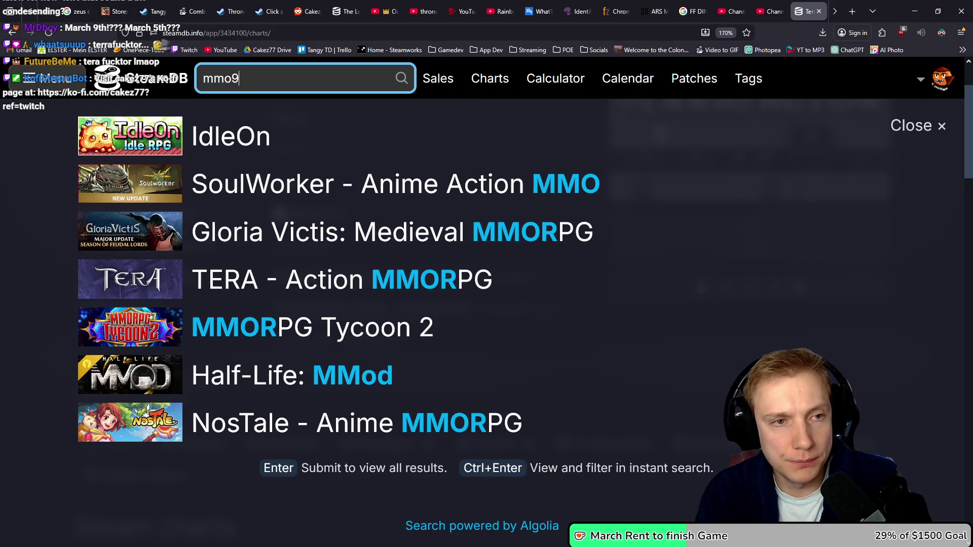
text(78)
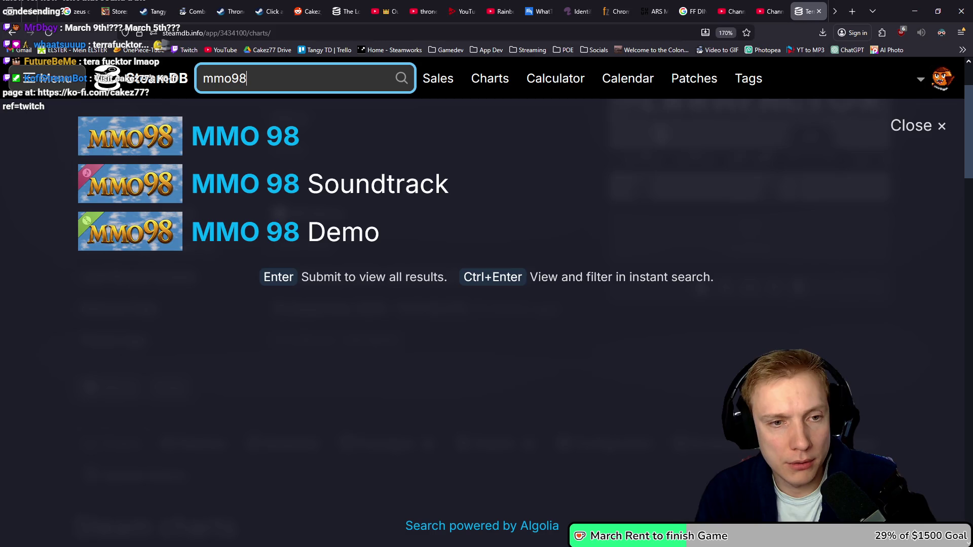
click(283, 252)
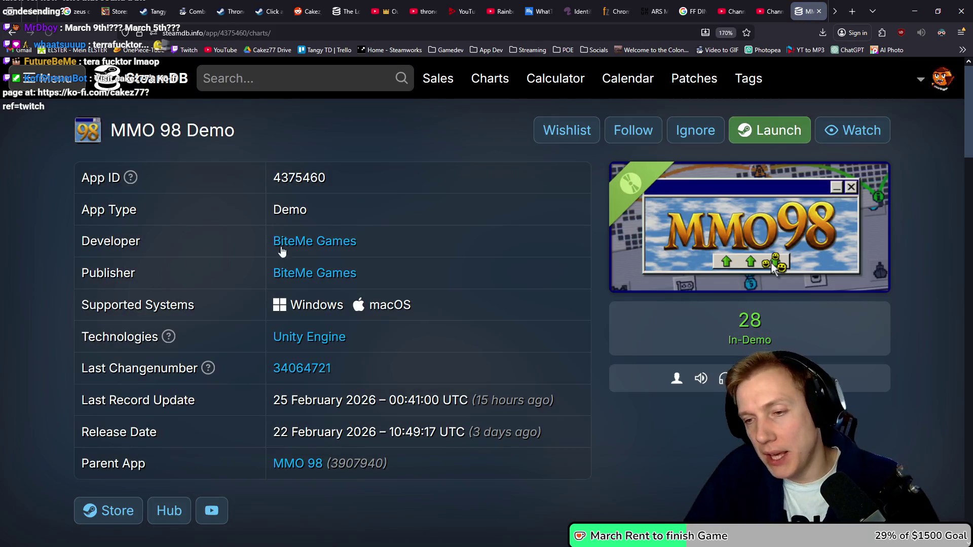
- Compare the MMO 98 Demo page with the Terrafactor Demo page by going back and forward
scroll(552, 289, down, 10)
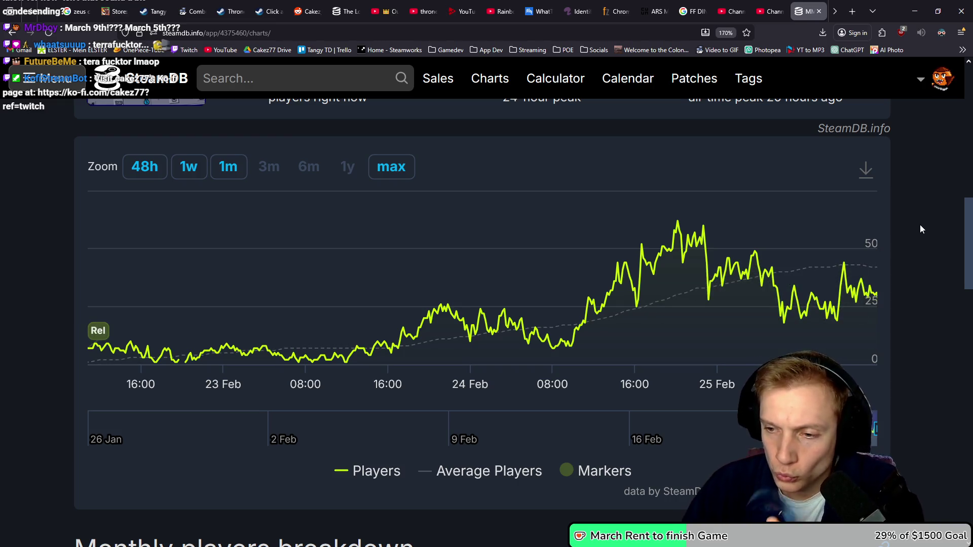
scroll(908, 309, up, 10)
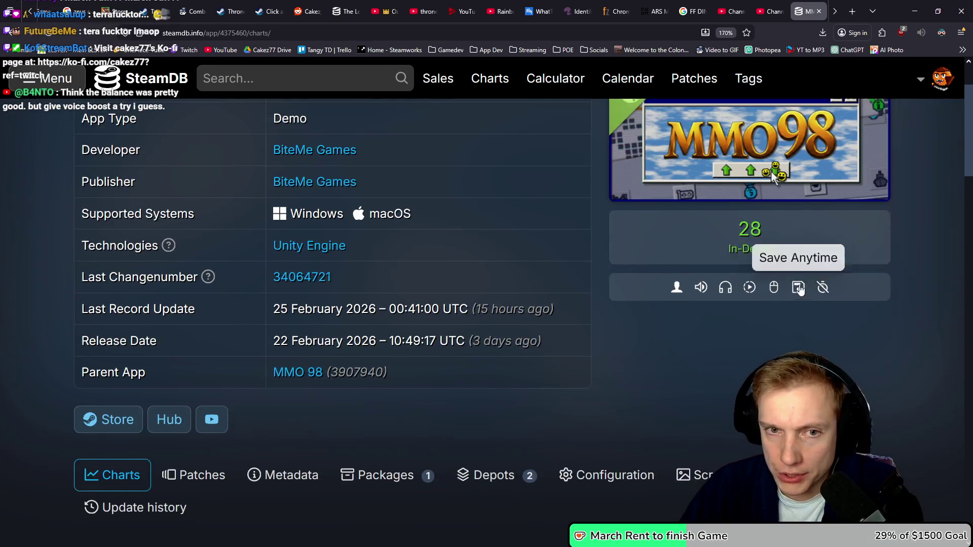
key(alt+Left)
scroll(573, 219, up, 2)
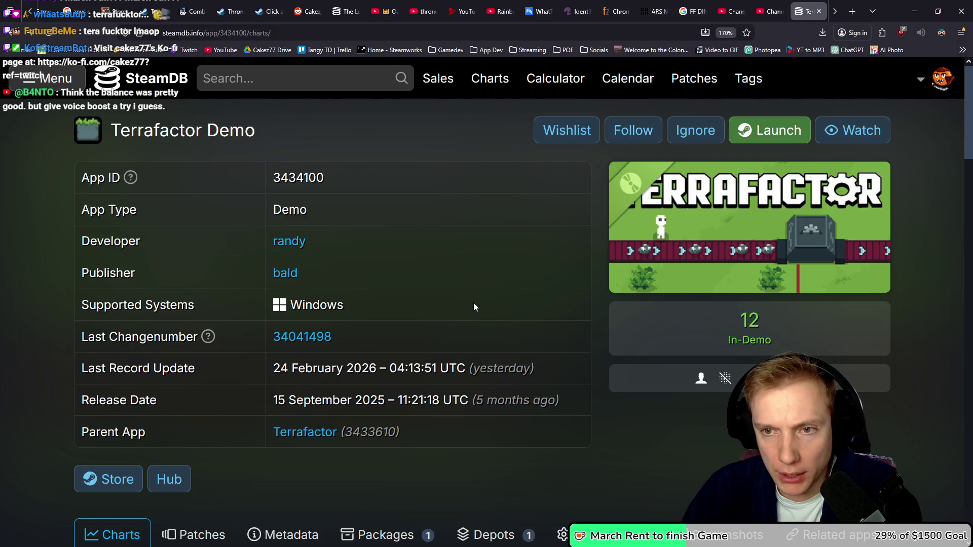
key(alt+Right)
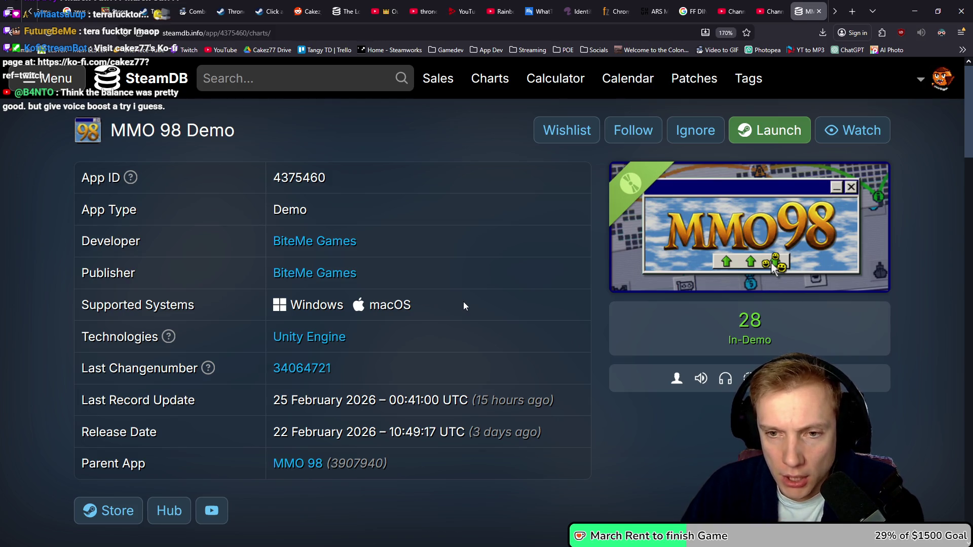
scroll(463, 302, down, 6)
scroll(489, 282, up, 6)
scroll(508, 303, down, 15)
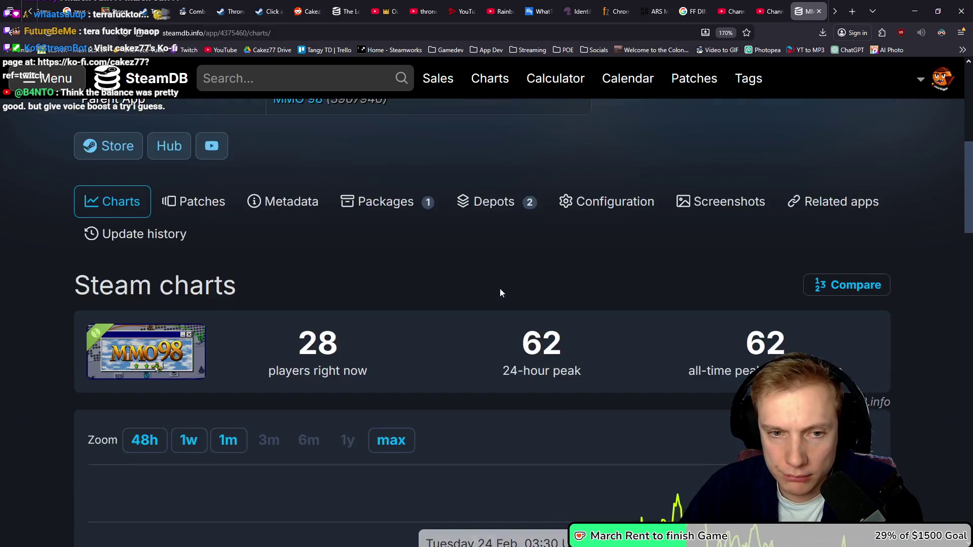
scroll(509, 284, up, 12)
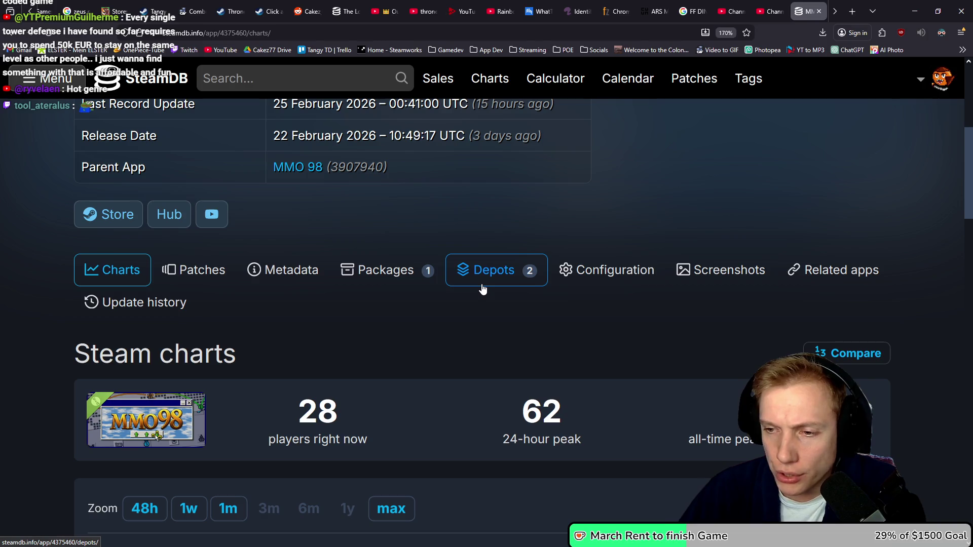
- Switch to The Loopler Demo charts tab
click(270, 79)
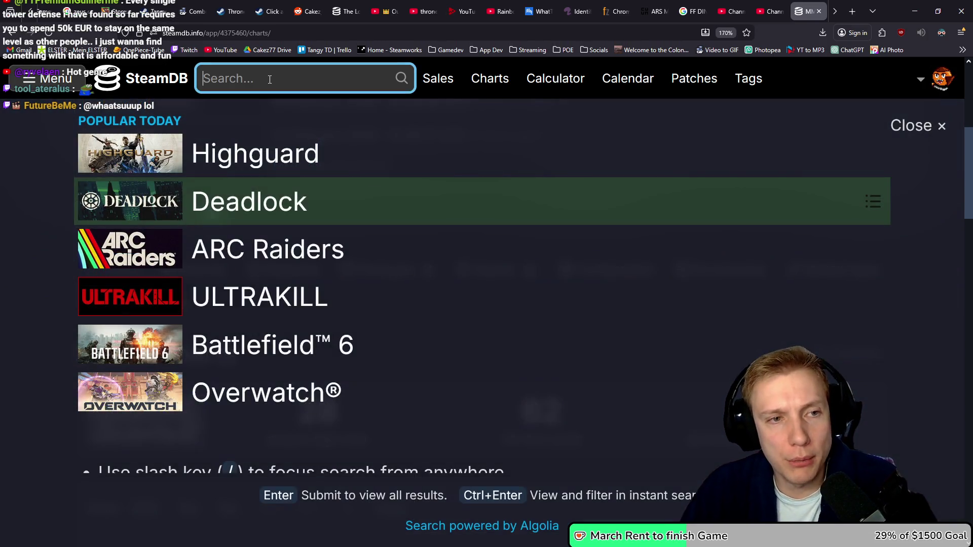
scroll(184, 10, up, 2)
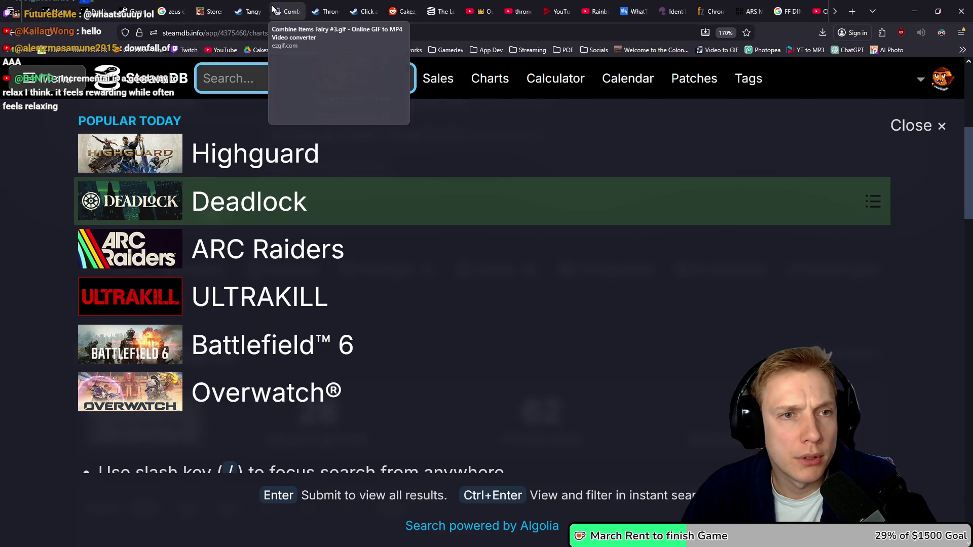
click(446, 11)
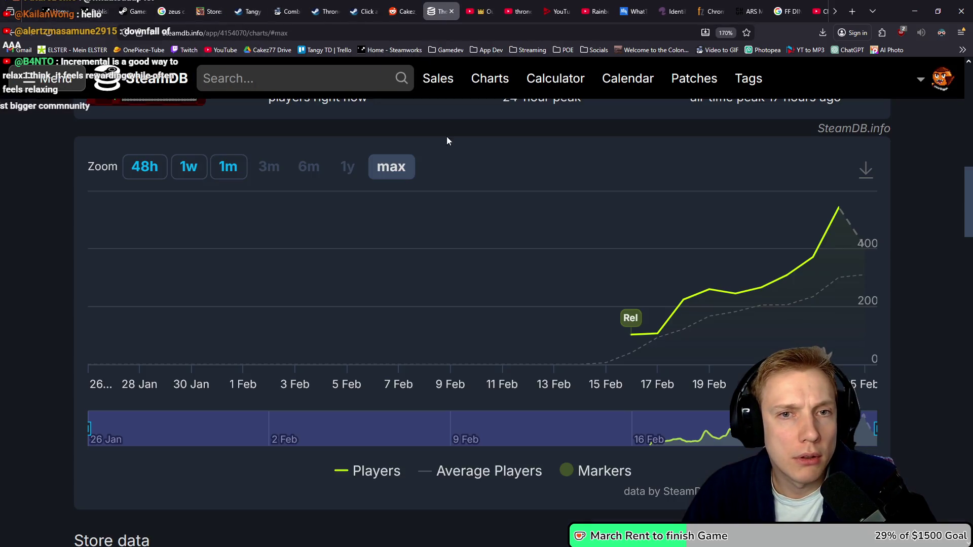
scroll(515, 230, up, 6)
scroll(516, 228, up, 3)
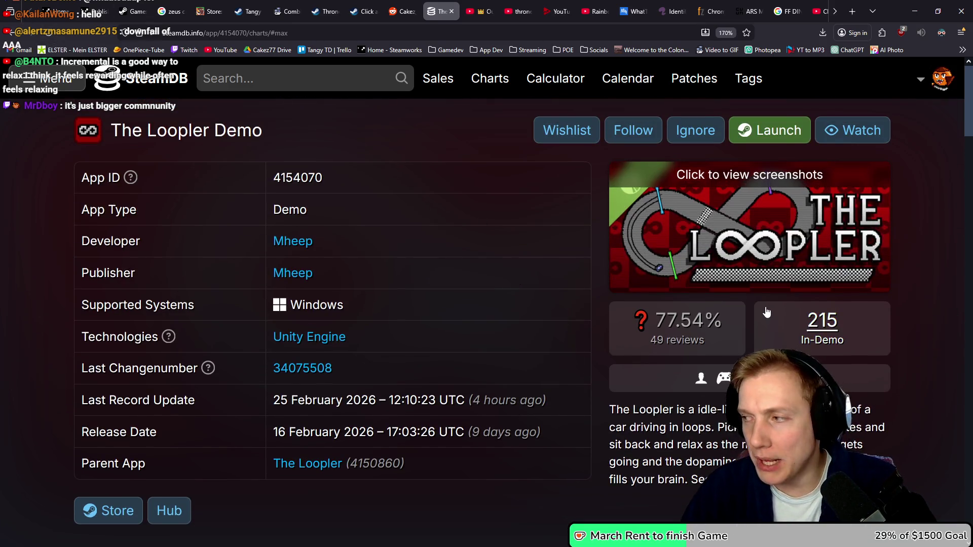
scroll(702, 270, down, 1)
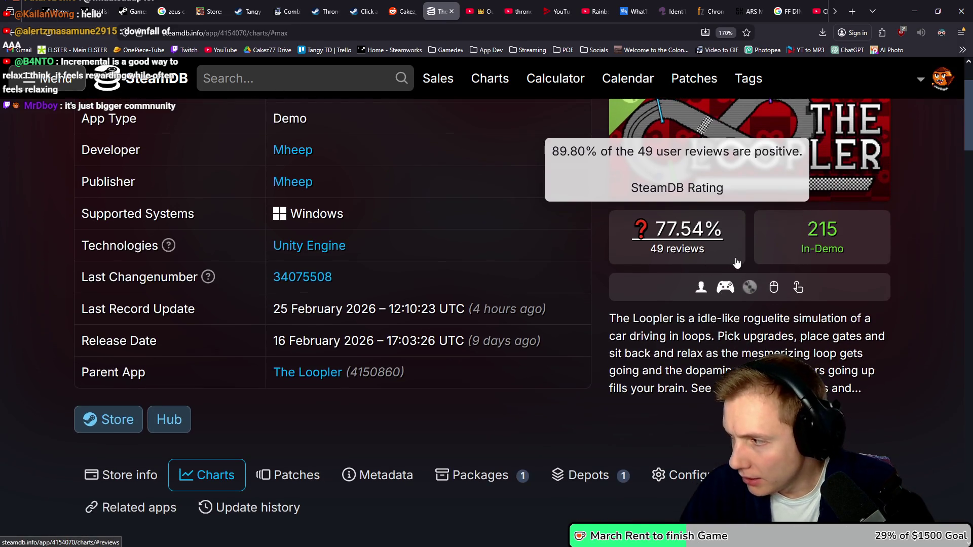
- Reload The Loopler Demo page and limit its player chart to the last week (1w)
click(43, 35)
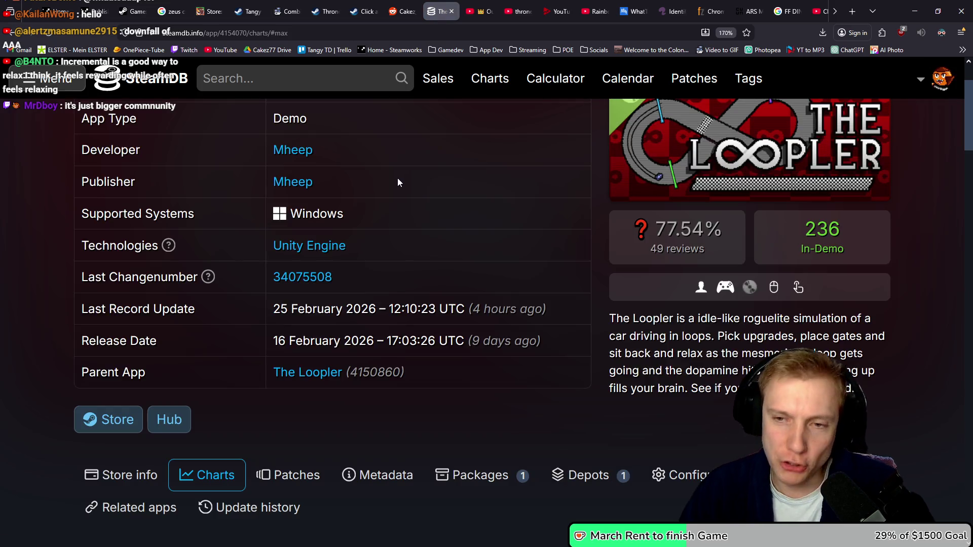
scroll(732, 196, down, 3)
scroll(732, 197, down, 1)
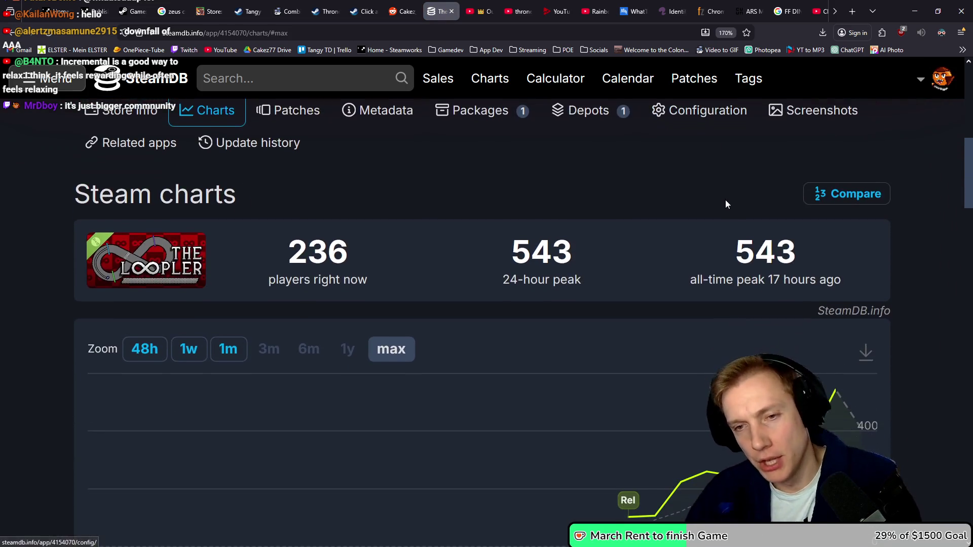
click(200, 350)
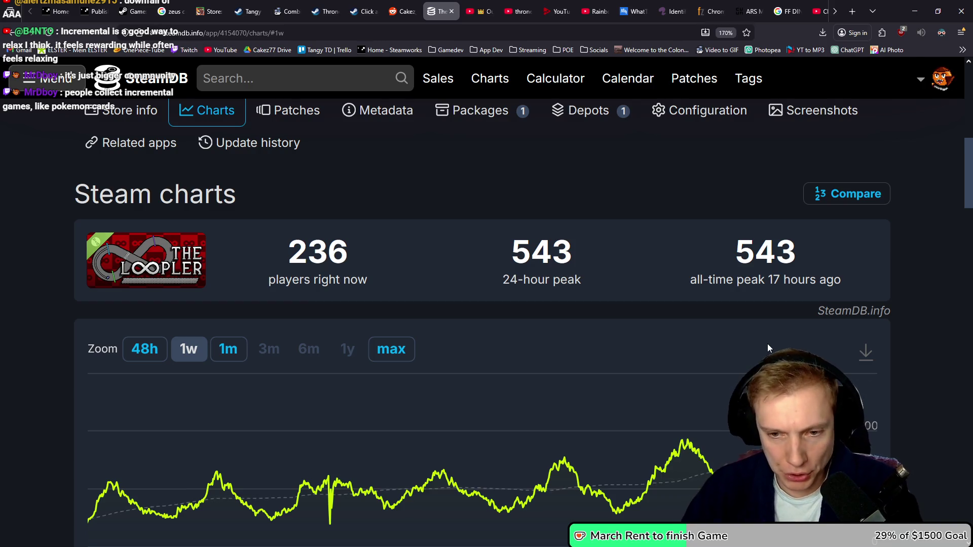
mouse_move(687, 446)
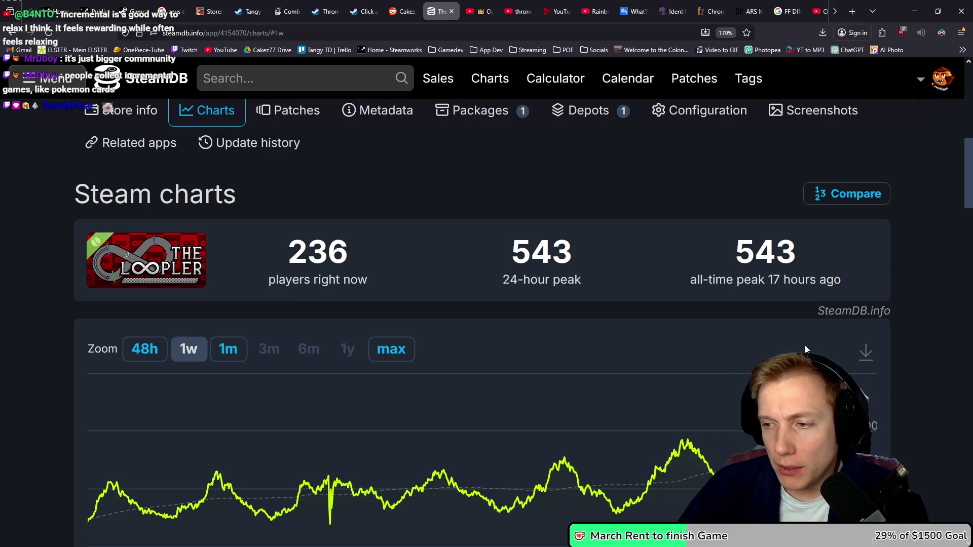
scroll(796, 312, down, 3)
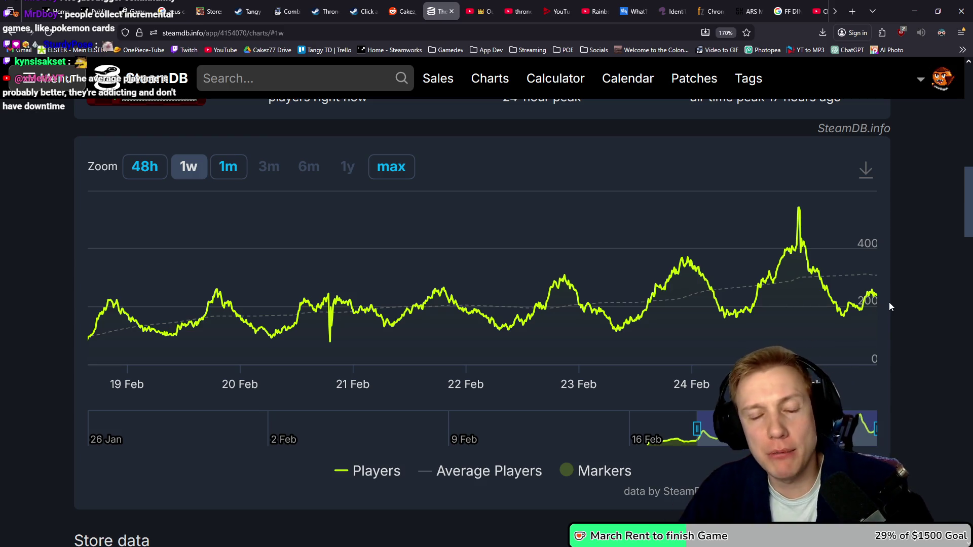
- Search SteamDB for 'facto' and open Factorio's page
click(324, 79)
text(facto)
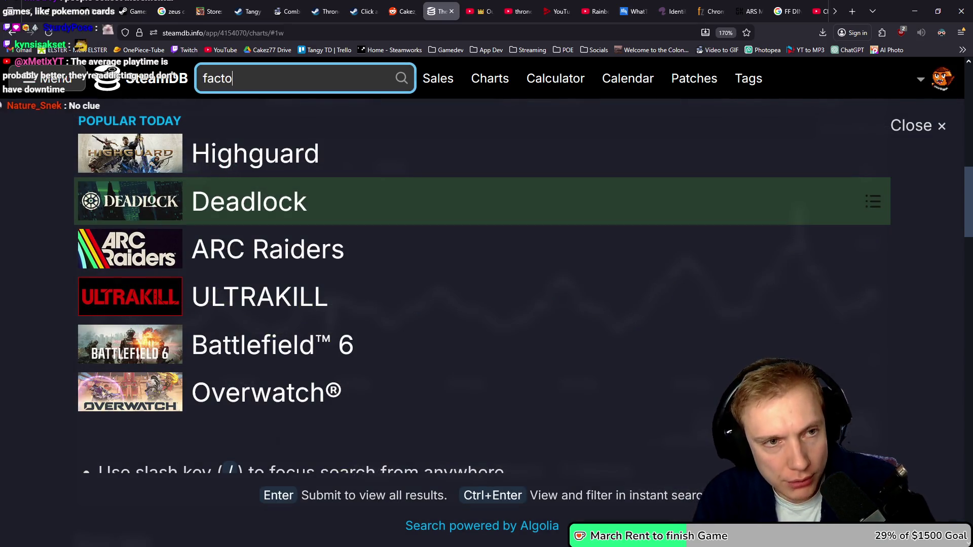
key(Down)
key(Down)
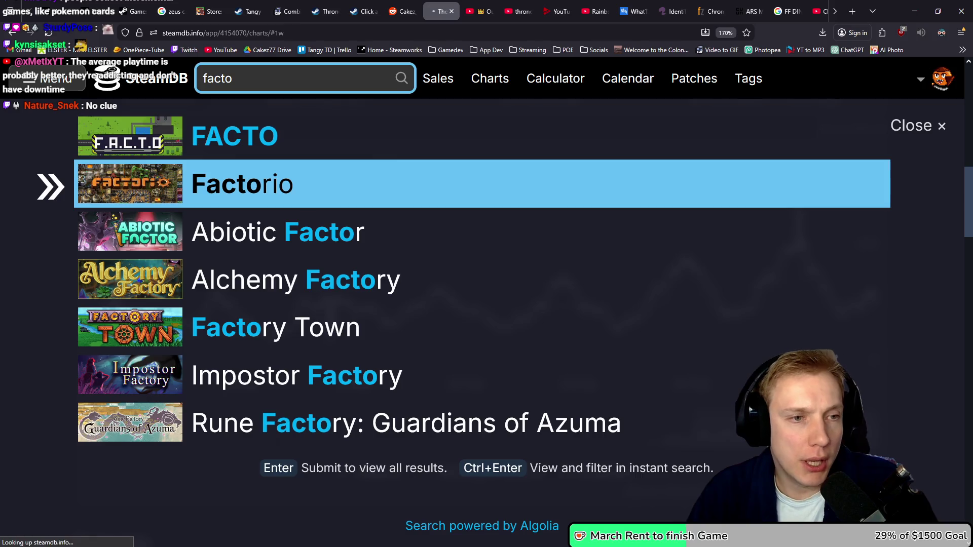
key(Return)
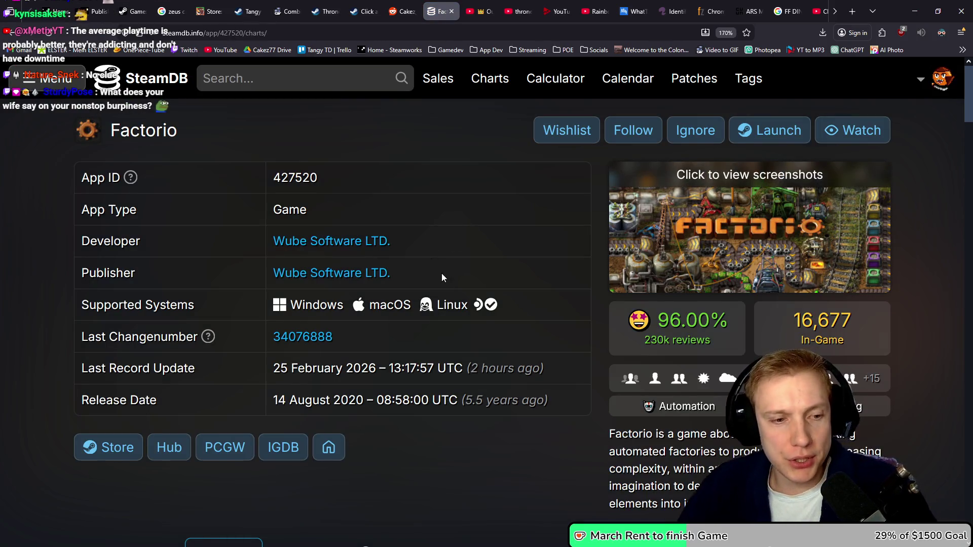
- View Factorio's full player history, then go back to The Loopler Demo's one-week chart
scroll(442, 278, down, 2)
scroll(419, 369, down, 3)
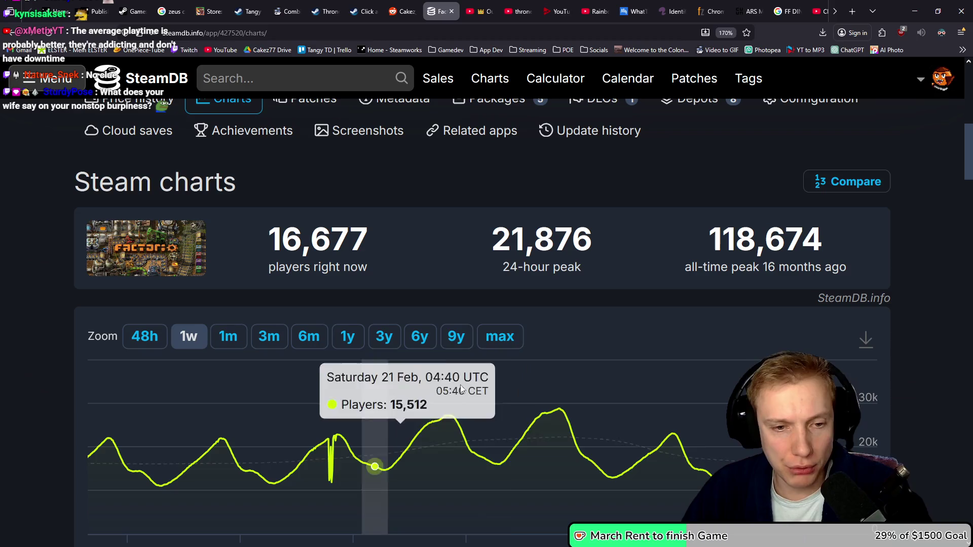
click(499, 337)
scroll(537, 322, down, 1)
scroll(537, 322, down, 1)
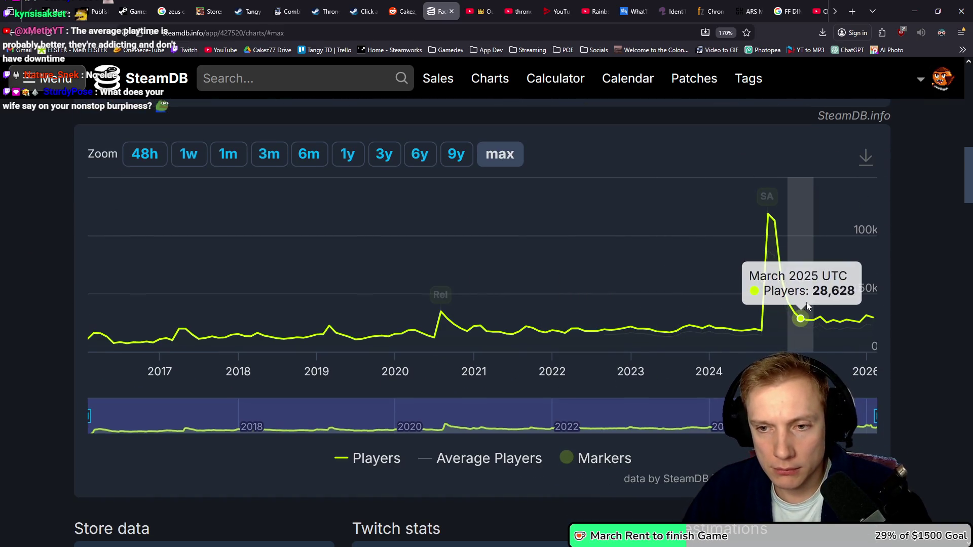
scroll(864, 315, up, 4)
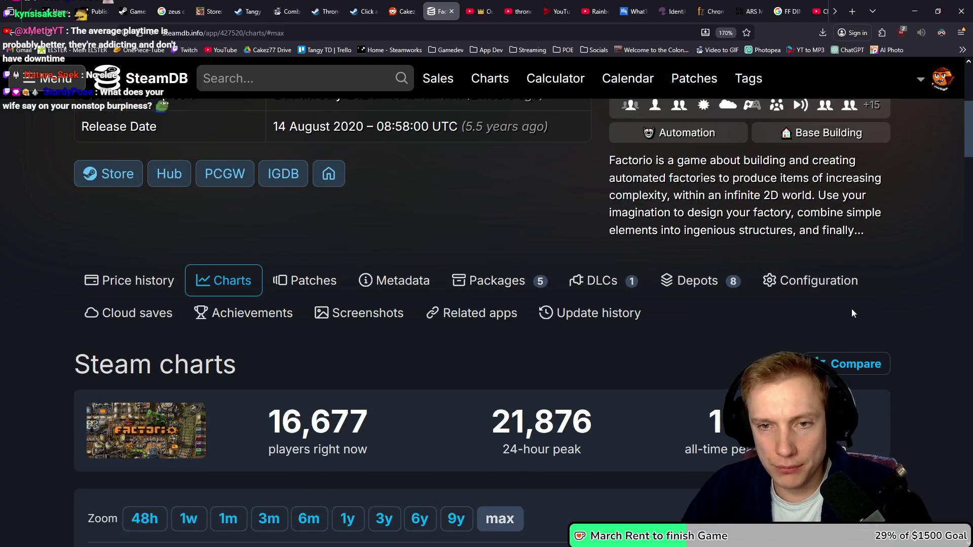
scroll(851, 309, down, 5)
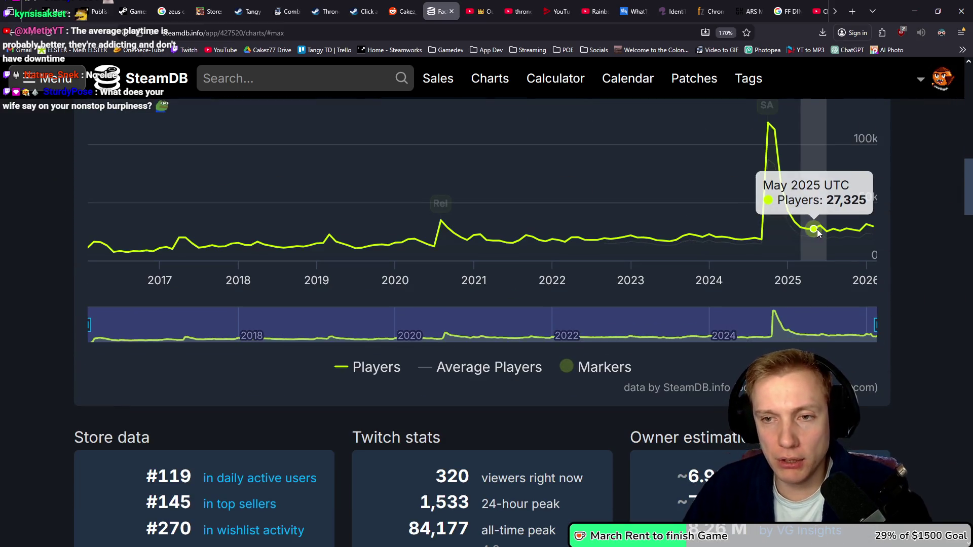
scroll(796, 248, up, 5)
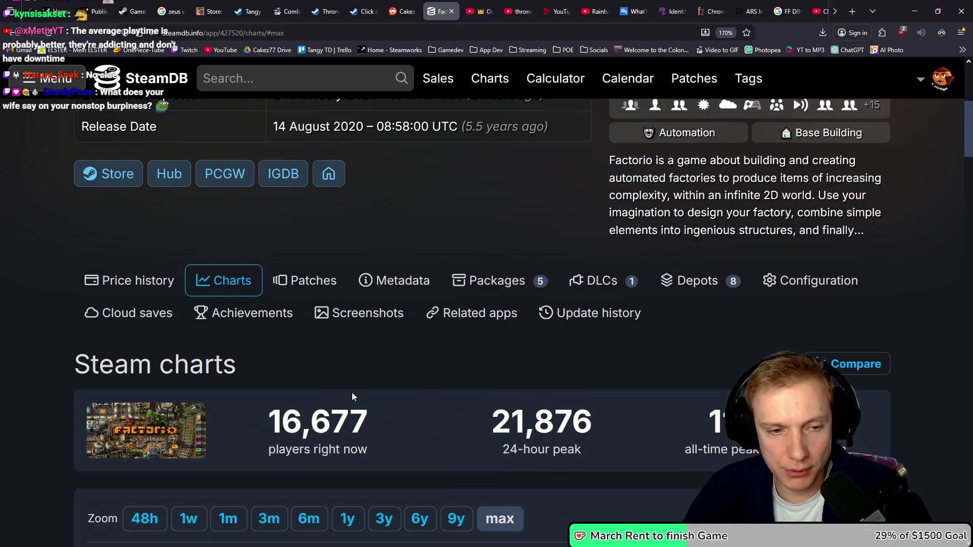
key(alt+Left)
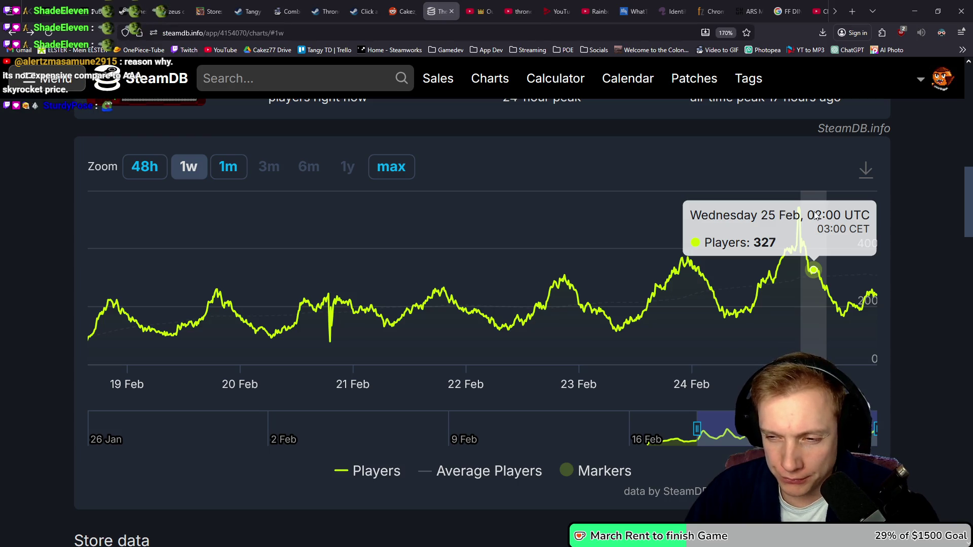
scroll(594, 223, up, 10)
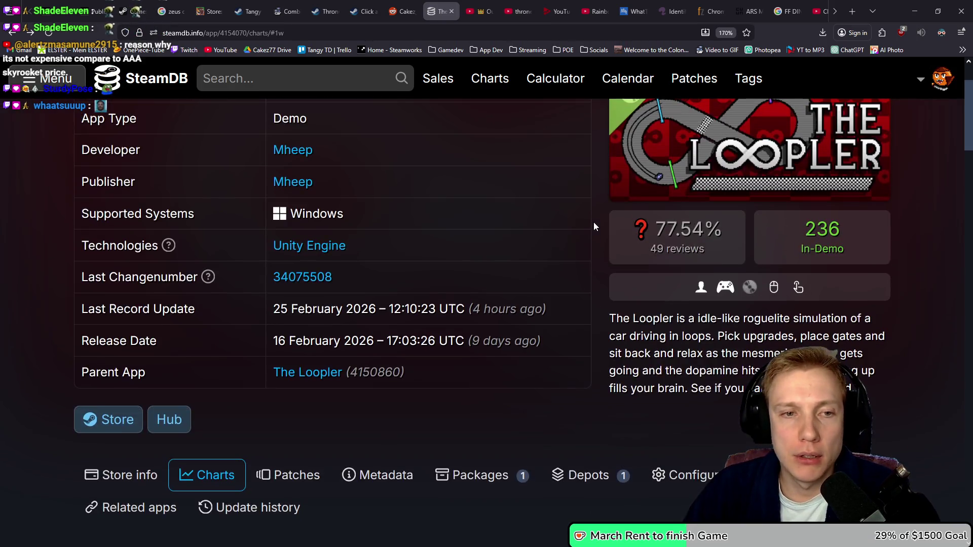
scroll(594, 223, down, 1)
scroll(588, 231, down, 2)
scroll(572, 245, up, 3)
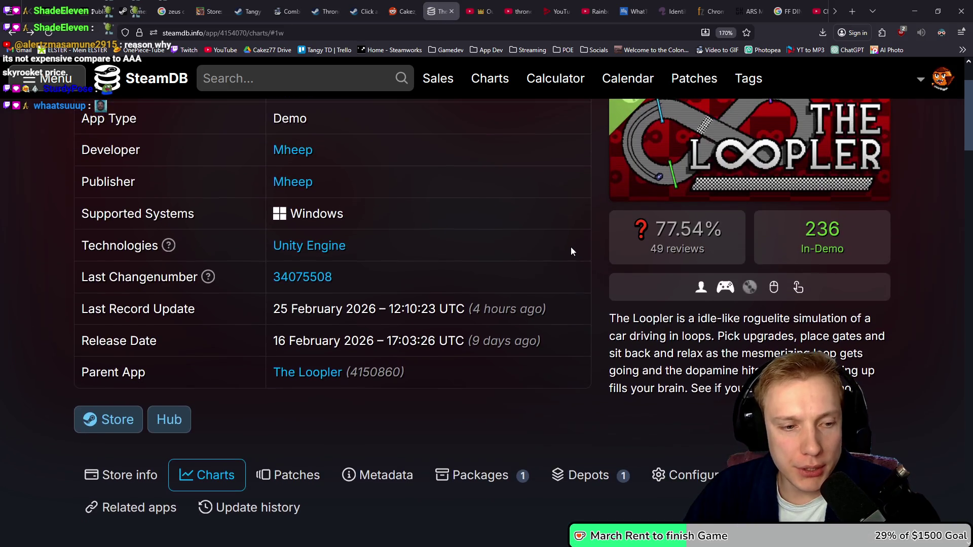
scroll(567, 248, down, 3)
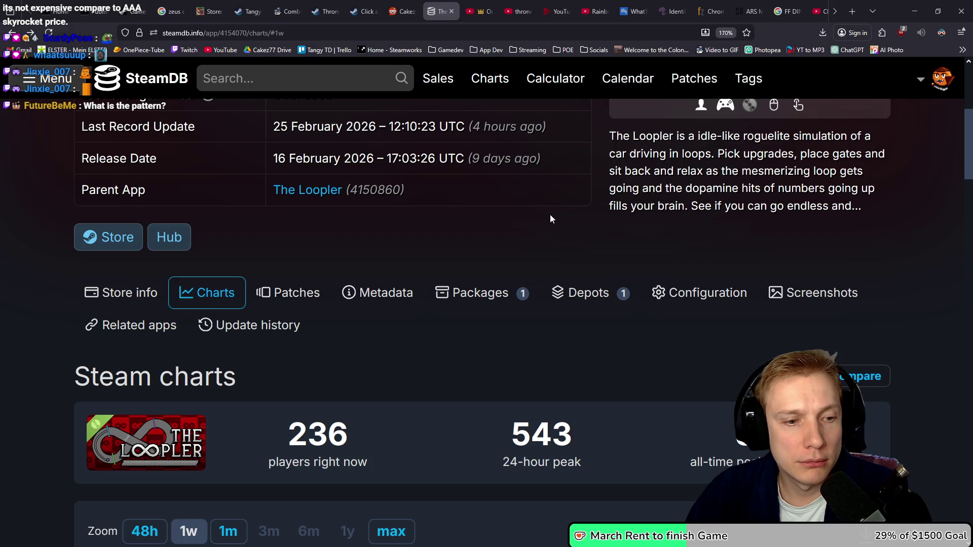
key(alt+Right)
key(alt+Left)
key(alt+Left)
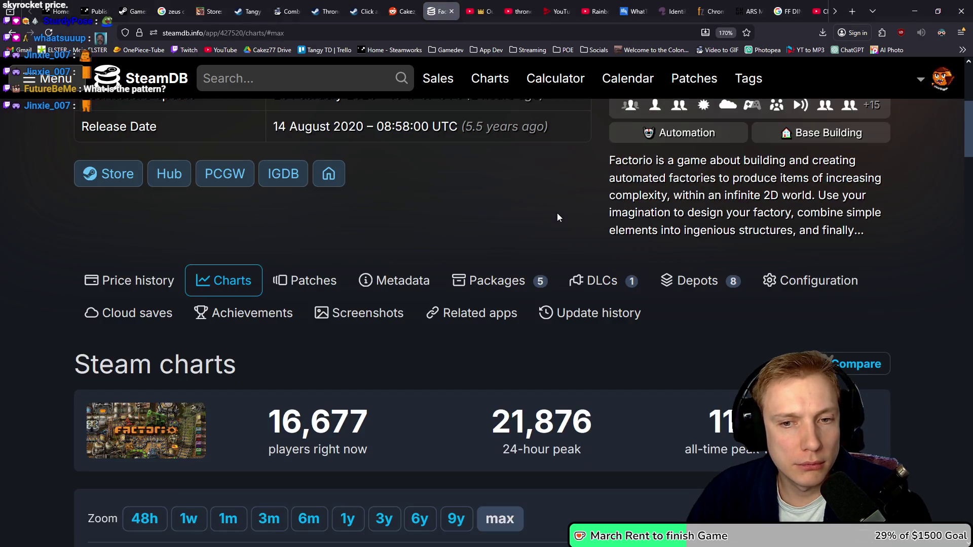
click(81, 280)
scroll(489, 279, down, 4)
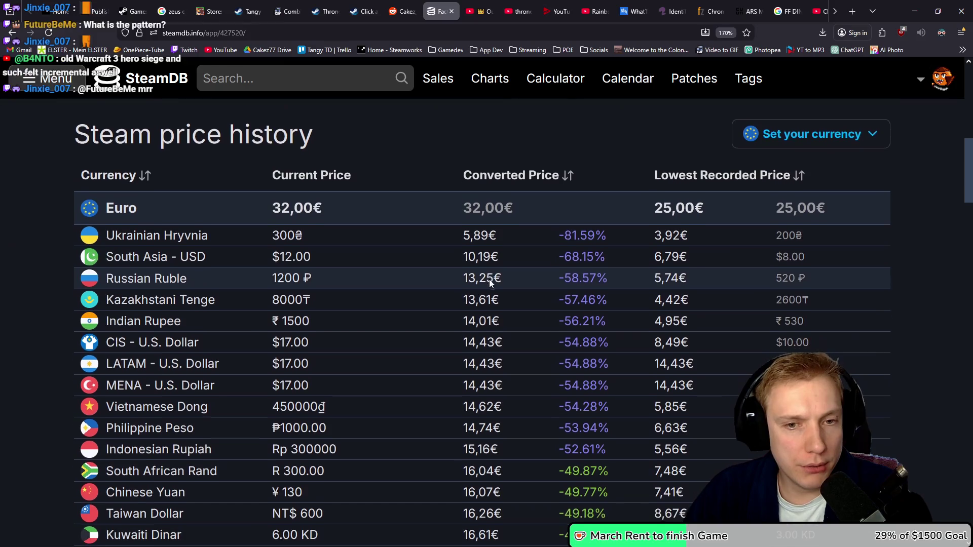
key(alt+Left)
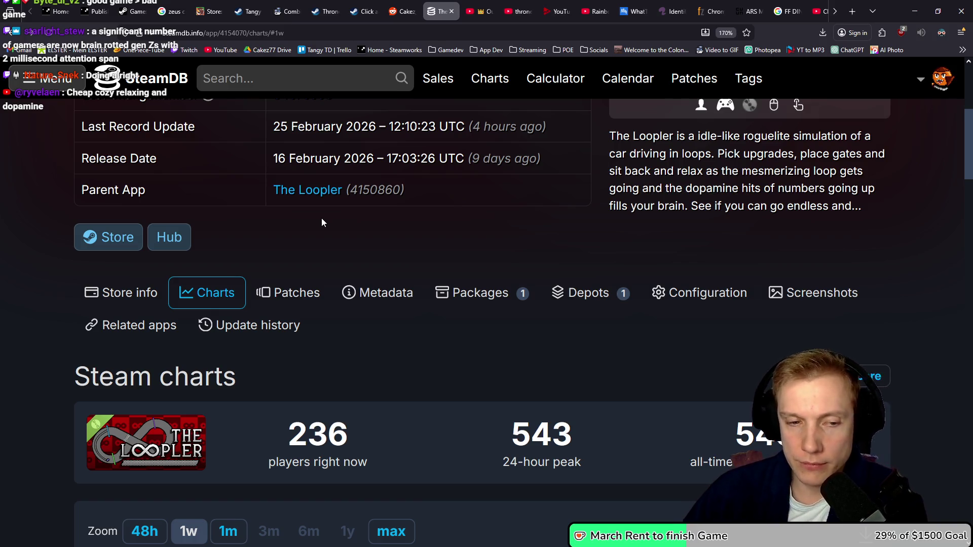
scroll(462, 264, down, 5)
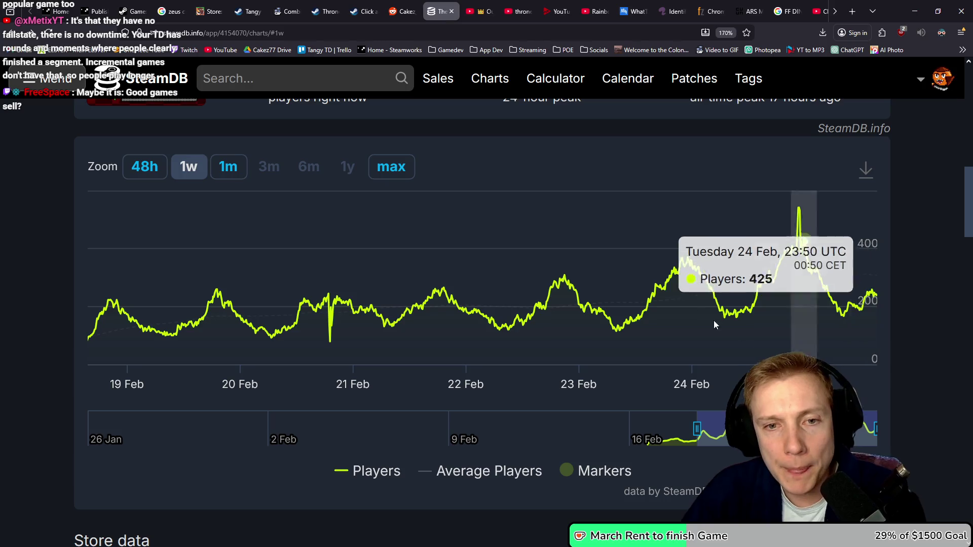
scroll(526, 297, up, 10)
key(alt+Left)
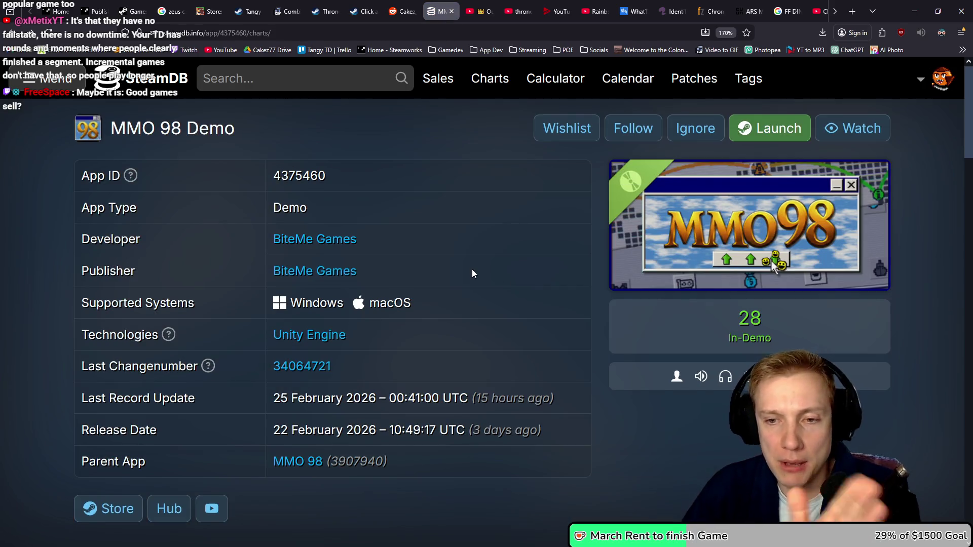
scroll(473, 274, down, 8)
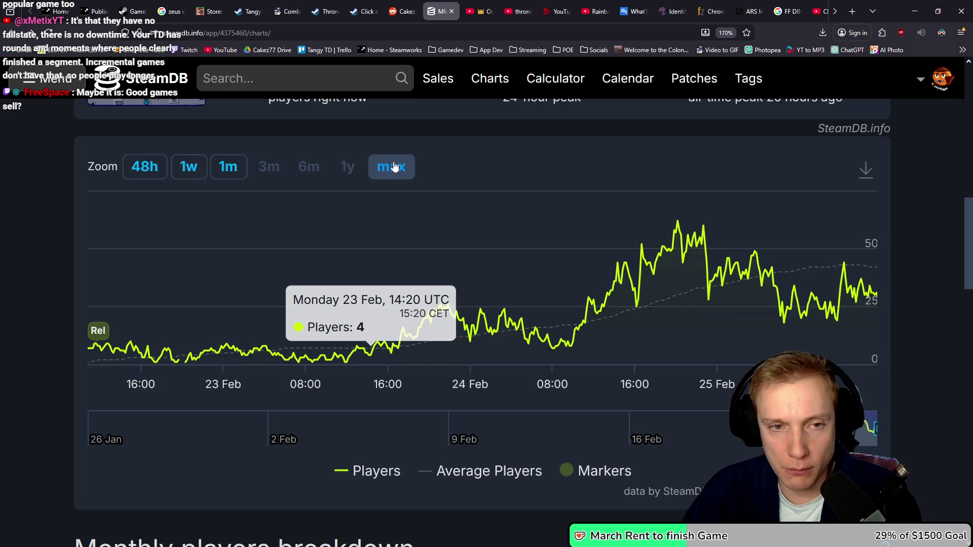
click(395, 167)
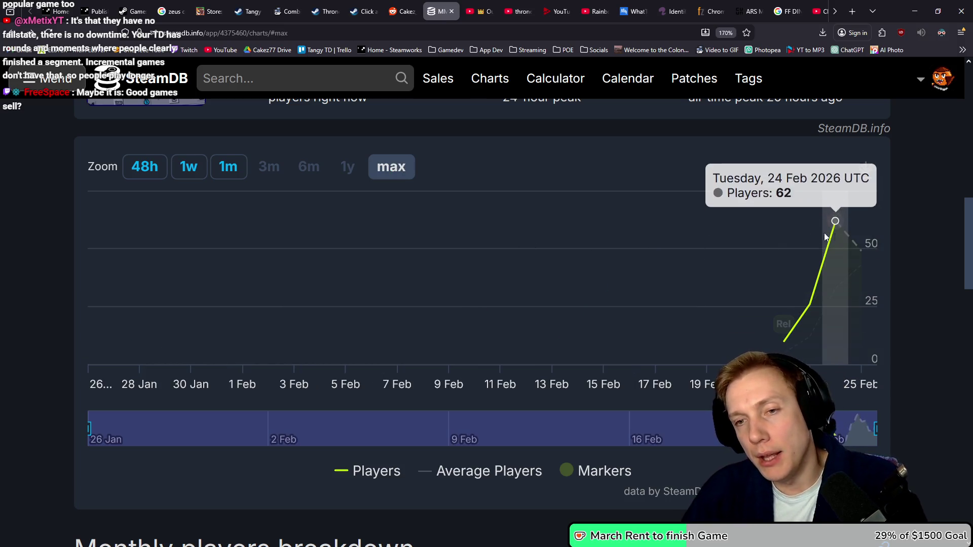
scroll(586, 281, up, 8)
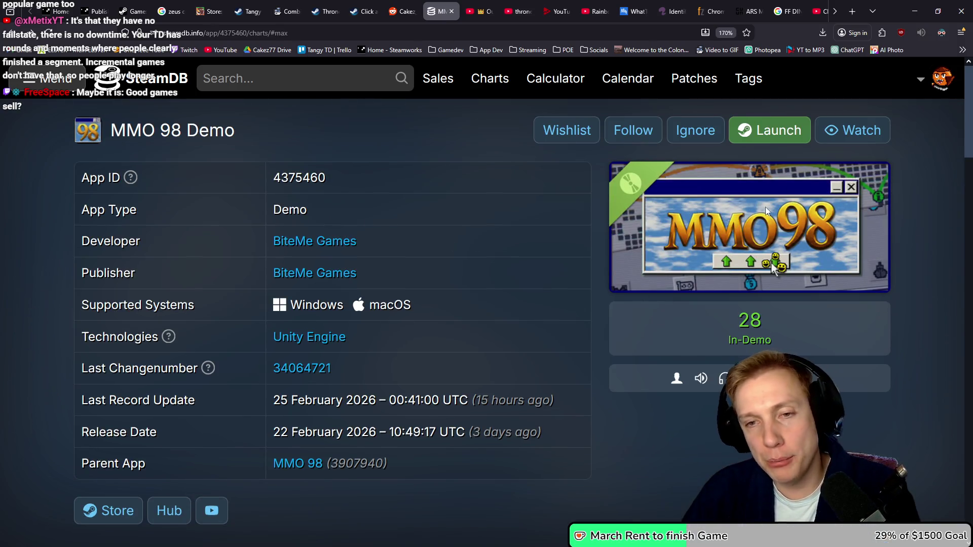
scroll(728, 259, down, 5)
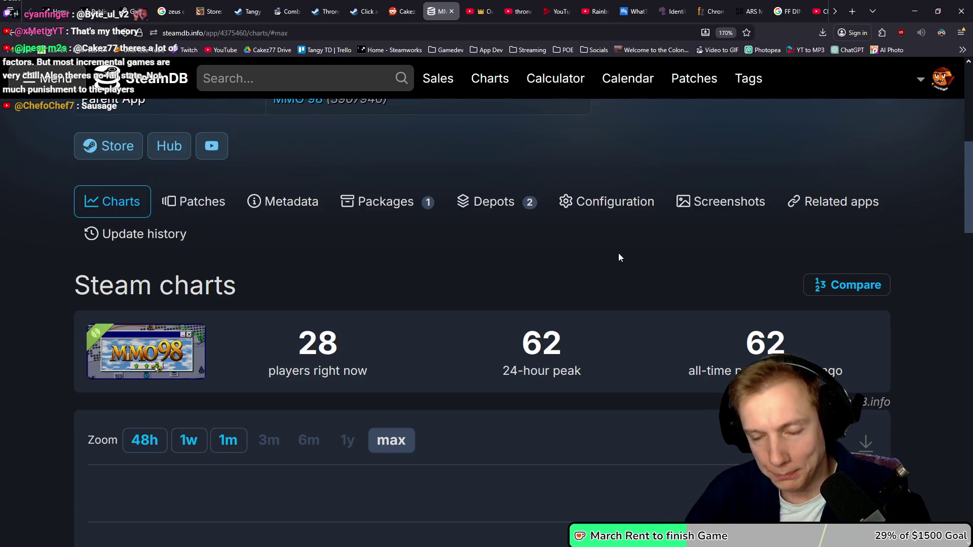
key(alt+Left)
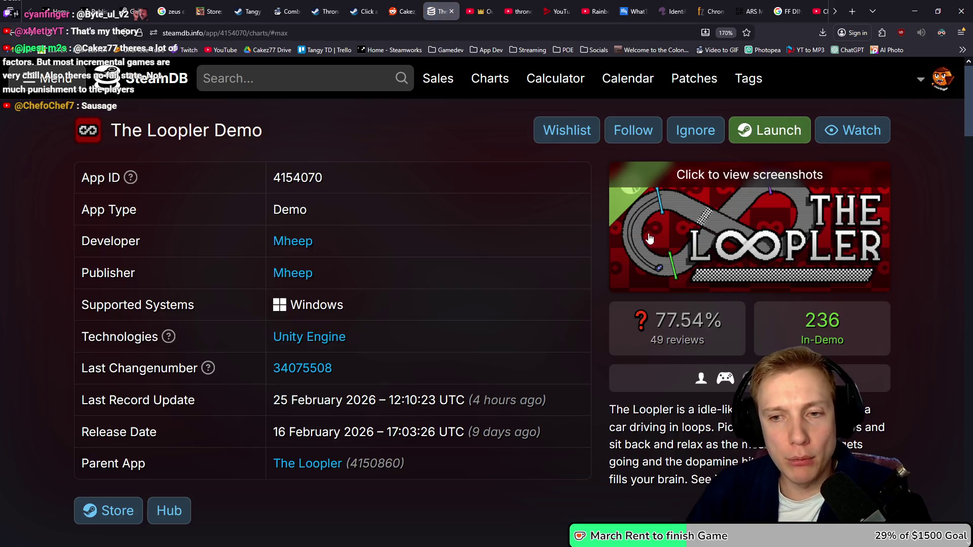
key(alt+Left)
key(alt+Left)
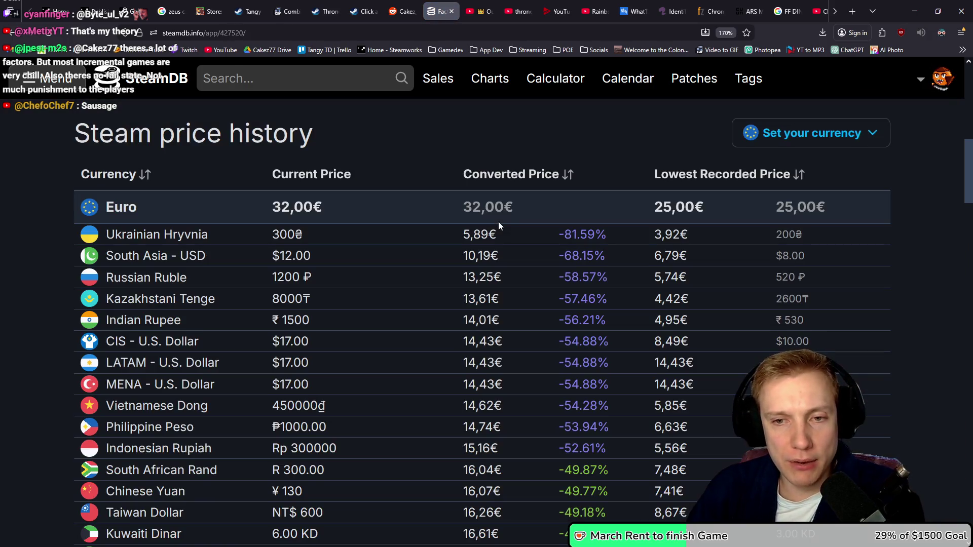
scroll(485, 218, down, 5)
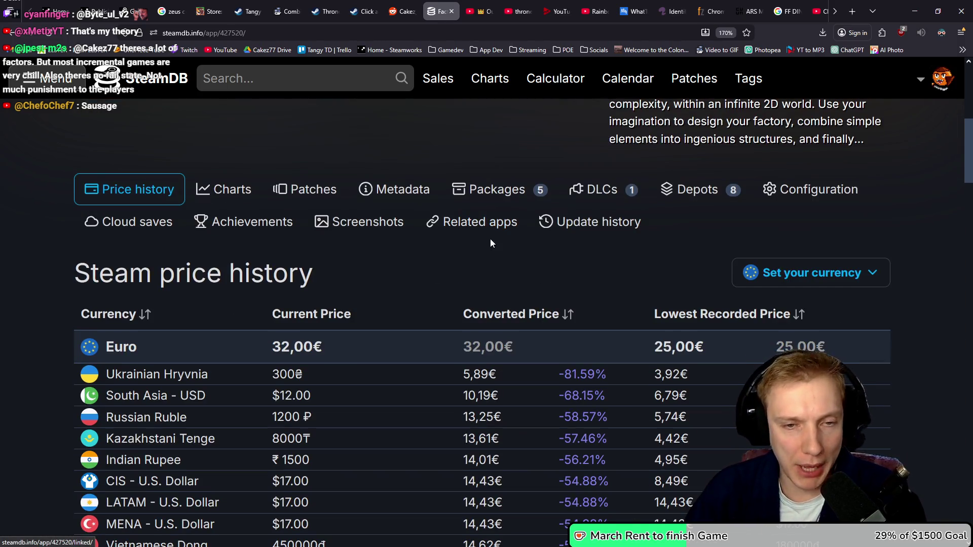
key(alt+Left)
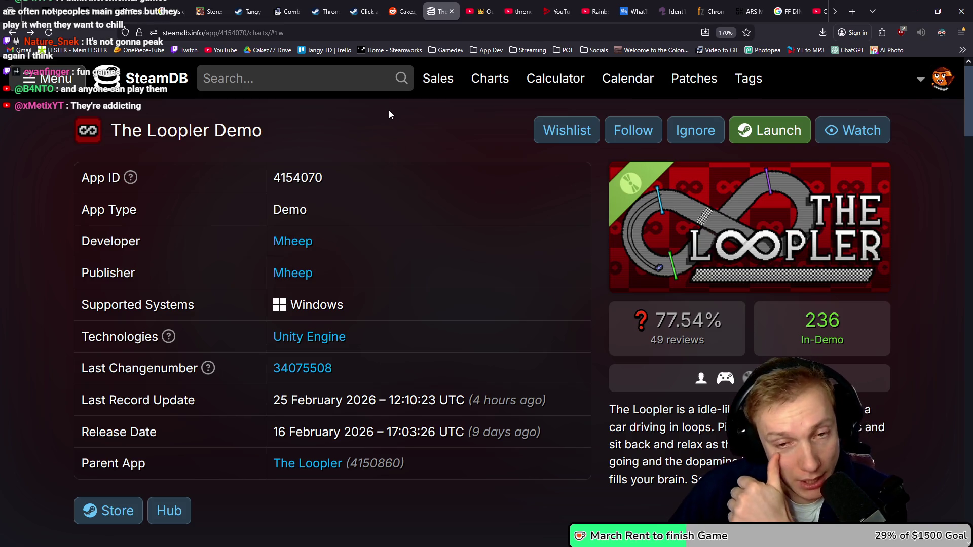
- Scroll to the player chart and open the search panel suggesting Highguard, Deadlock and ARC Raiders
scroll(492, 277, down, 10)
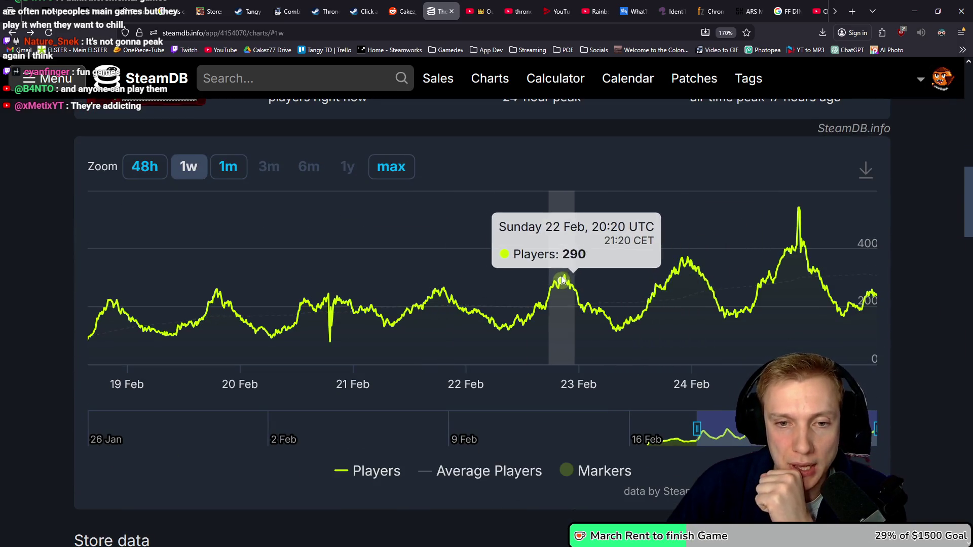
key(slash)
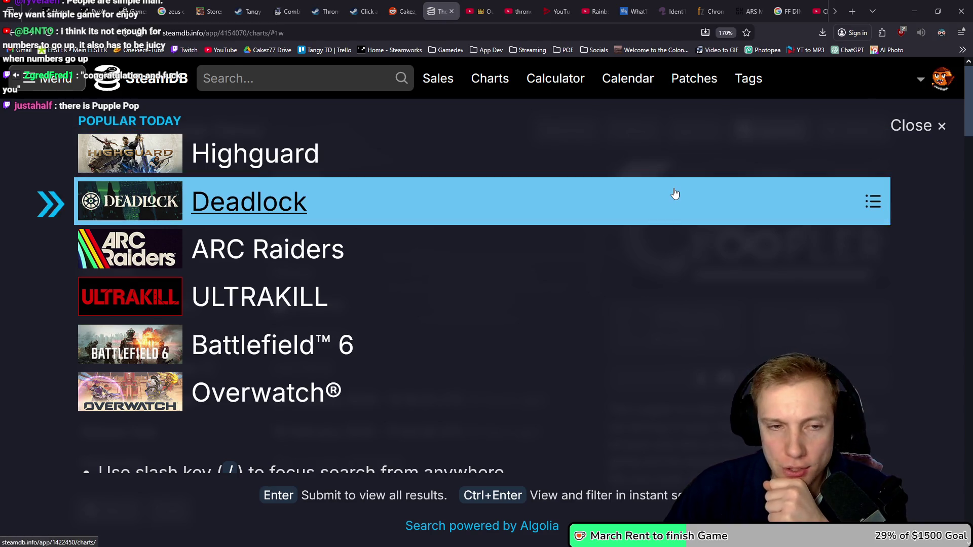
mouse_move(328, 232)
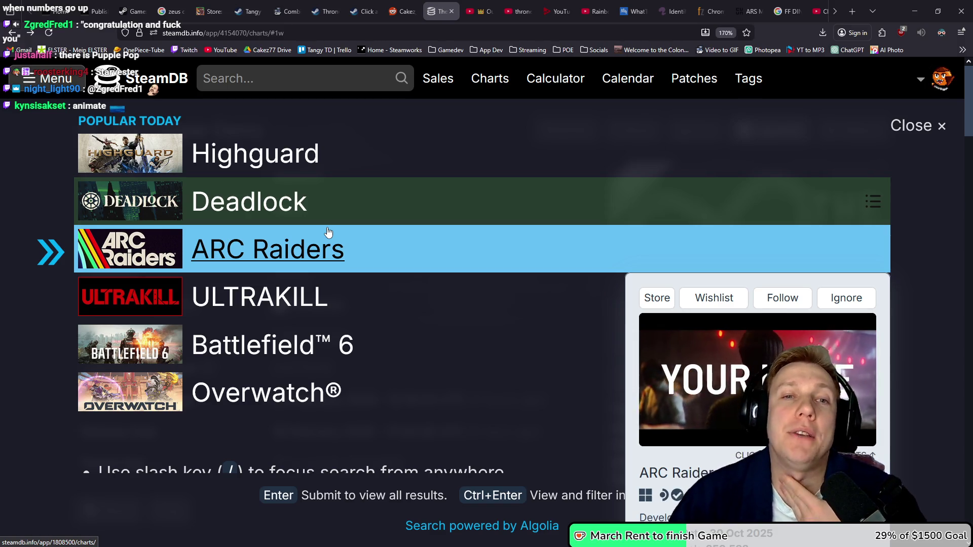
- Switch to Tangy TD's store page admin and open the Description editor
click(202, 6)
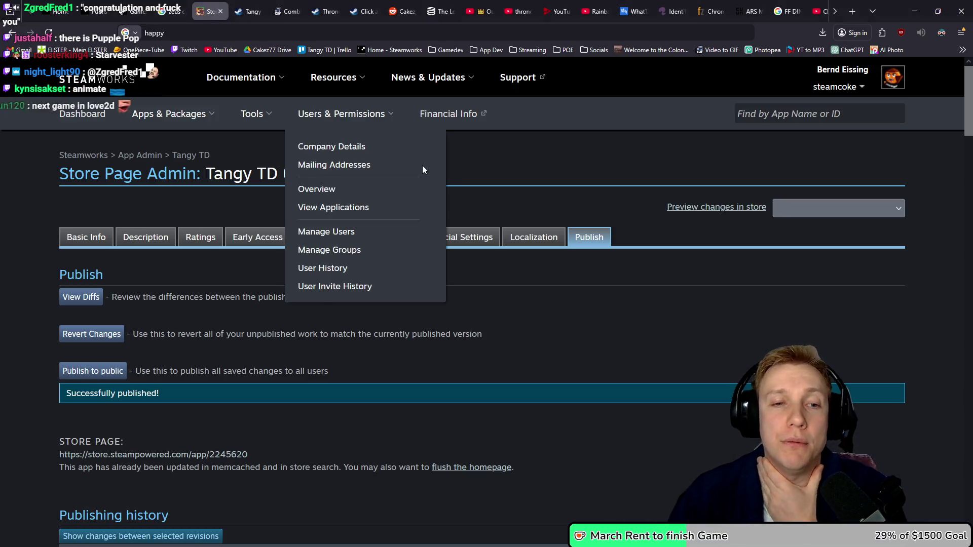
click(131, 237)
scroll(440, 210, down, 10)
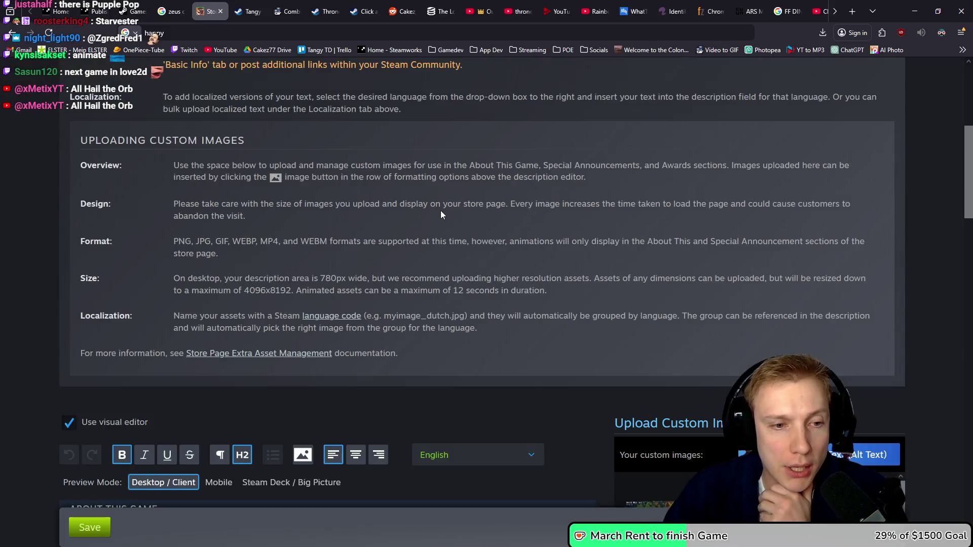
scroll(441, 210, down, 4)
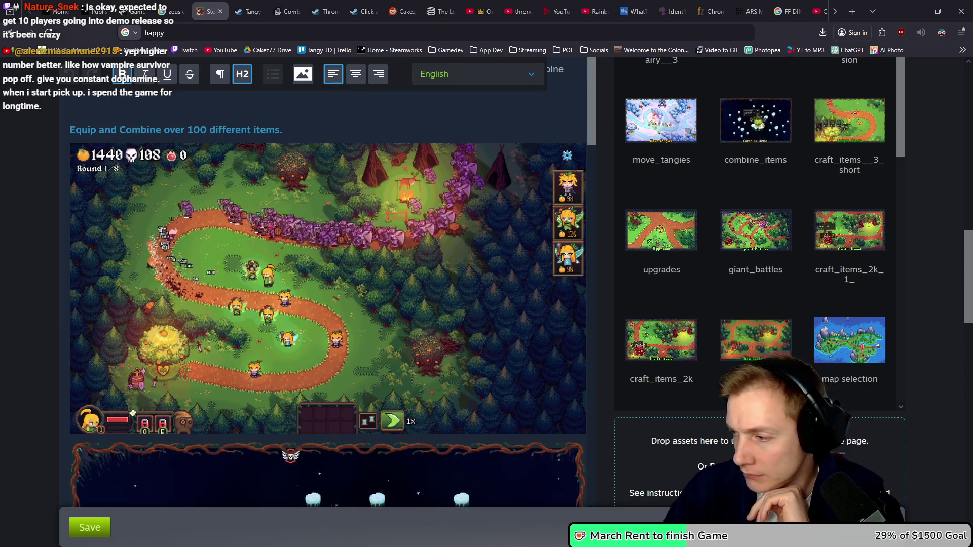
- Preview Combine Items Fairy #2.gif full size, then bring up and reposition the Fairy Capsule folder
key(alt+Tab)
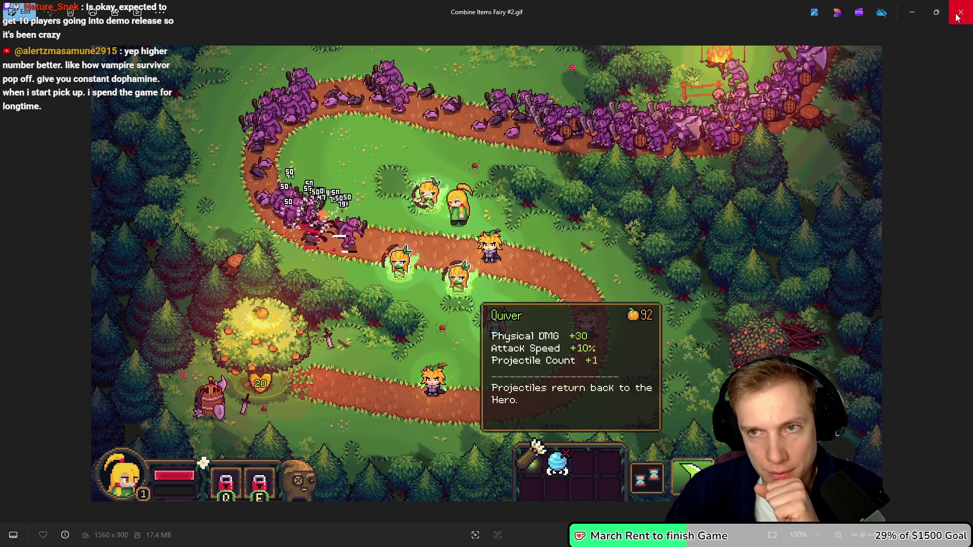
key(Escape)
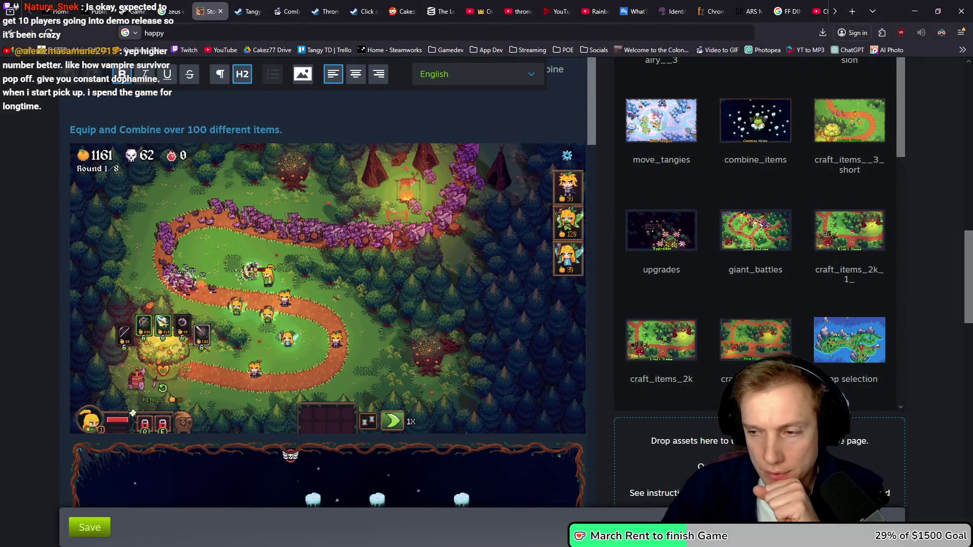
key(alt+Tab)
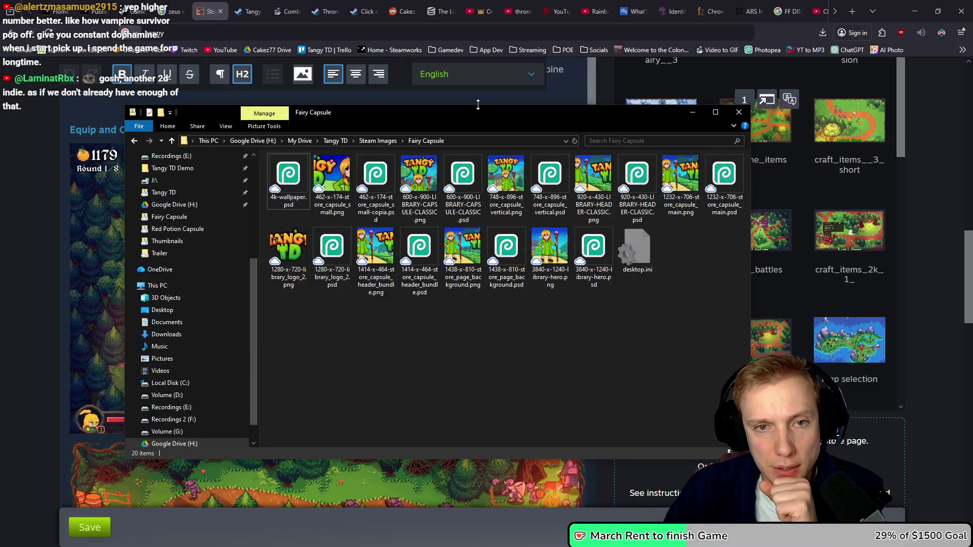
mouse_move(476, 112)
mouse_down()
mouse_move(551, 105)
mouse_move(530, 98)
mouse_up()
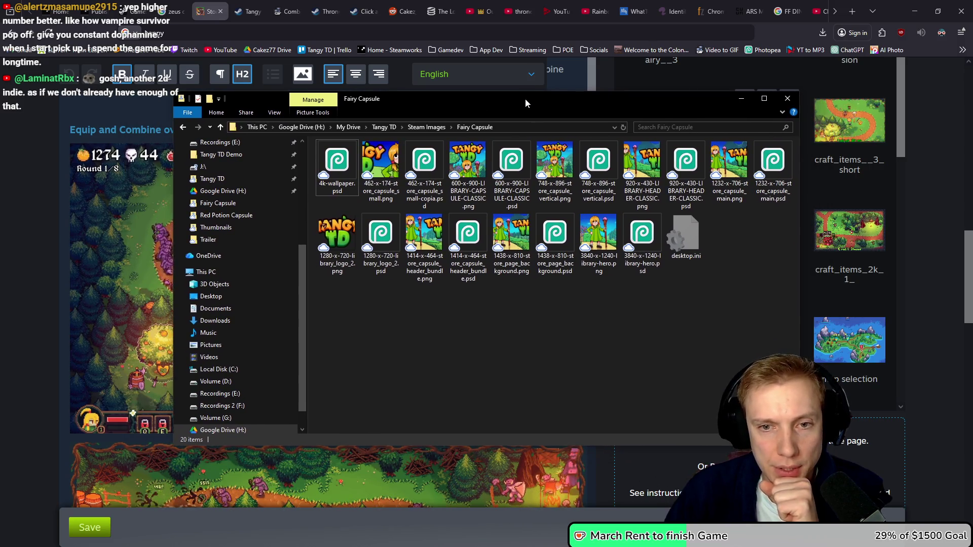
- Bring the store page editor forward and open its Graphical Assets section
click(12, 253)
scroll(10, 253, up, 10)
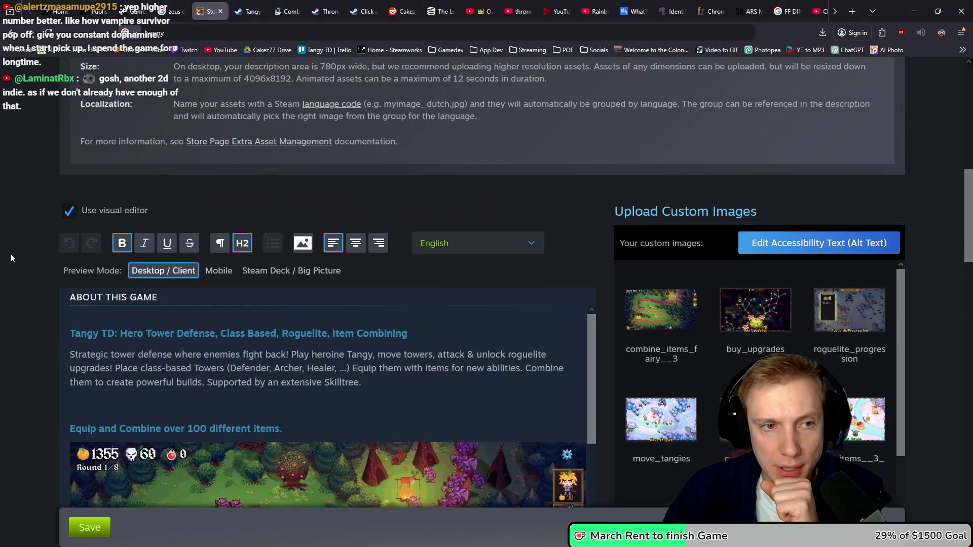
click(336, 235)
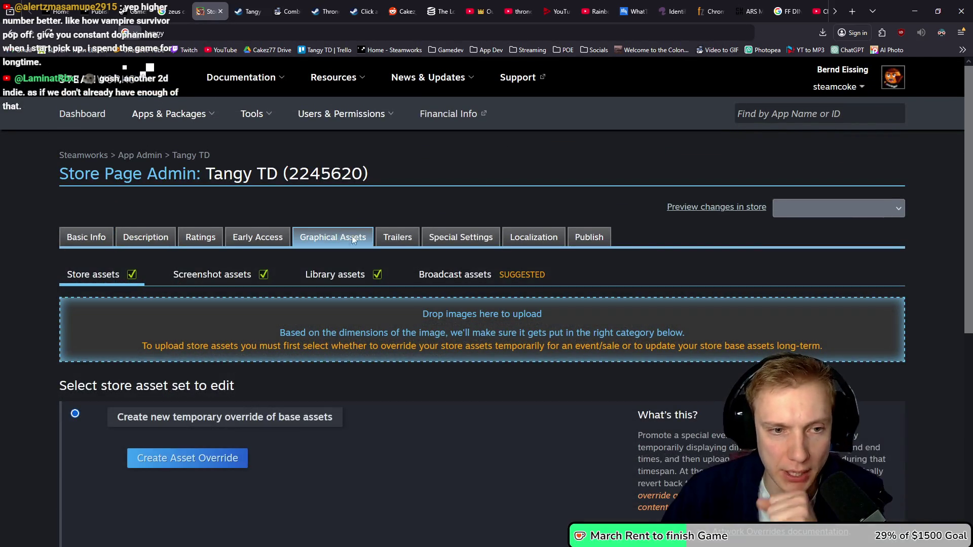
scroll(254, 311, down, 4)
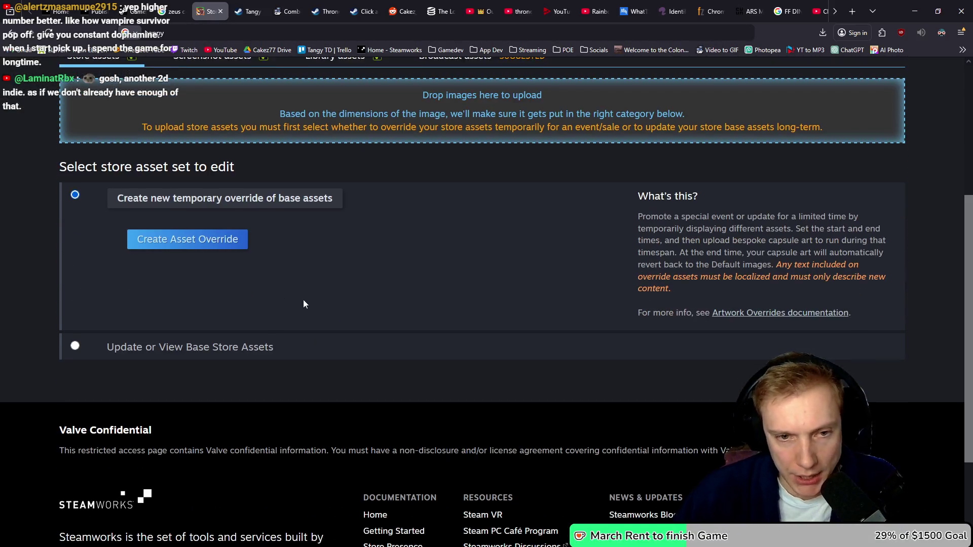
scroll(303, 300, up, 5)
scroll(290, 284, down, 2)
scroll(263, 293, down, 2)
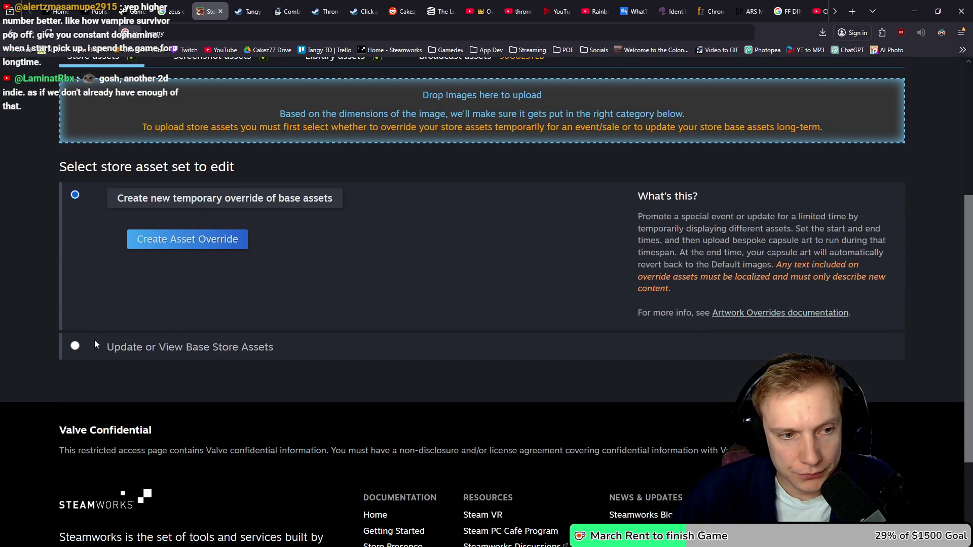
- Choose 'Update or View Base Store Assets' and accept the conditions to enable uploading
click(75, 347)
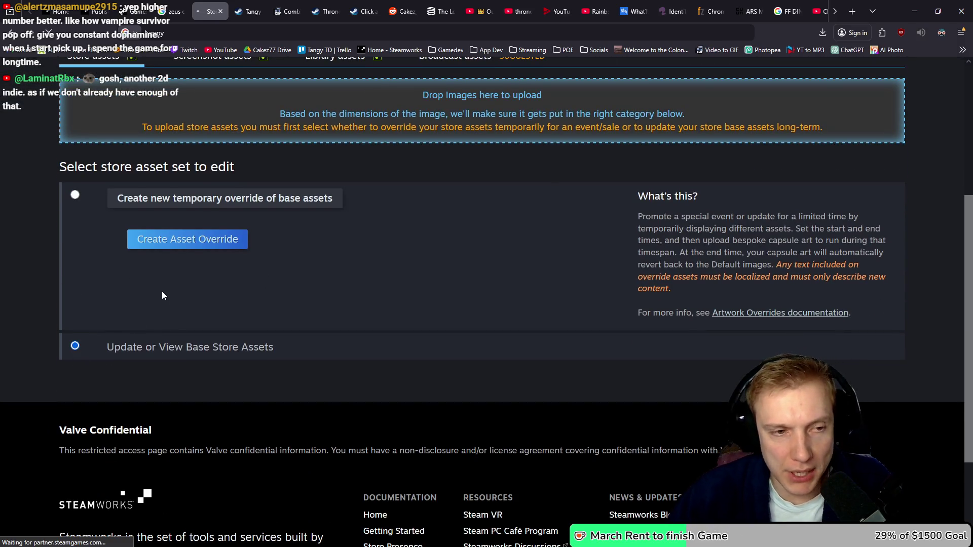
scroll(261, 288, down, 2)
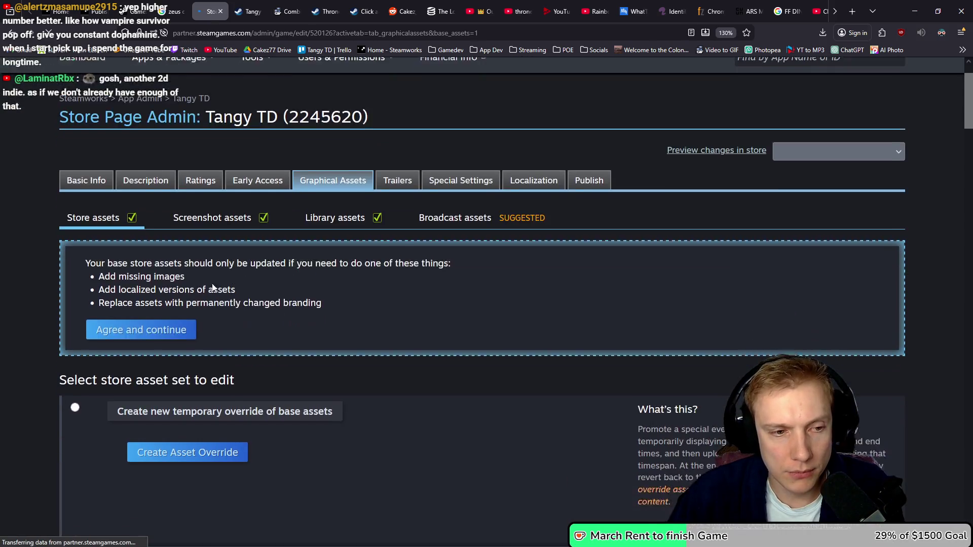
click(152, 314)
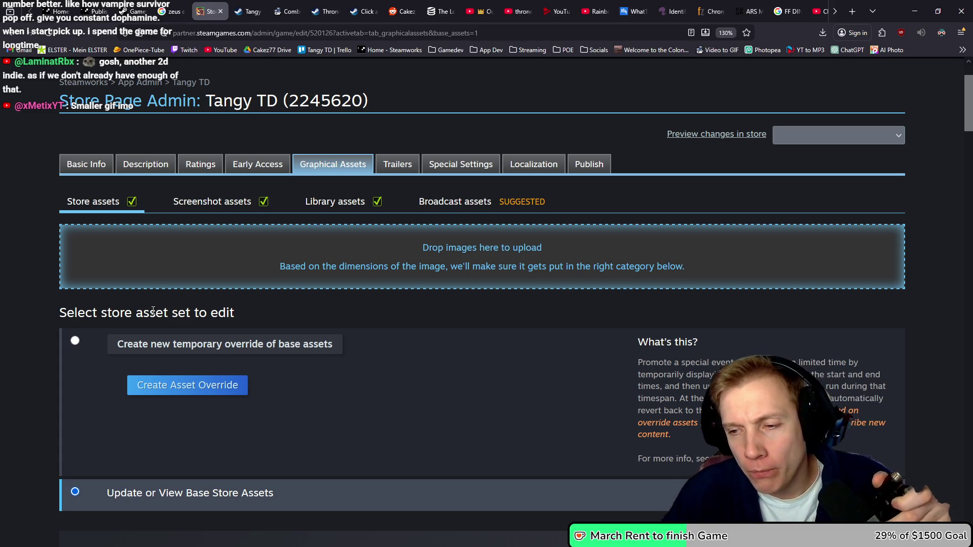
scroll(203, 304, down, 5)
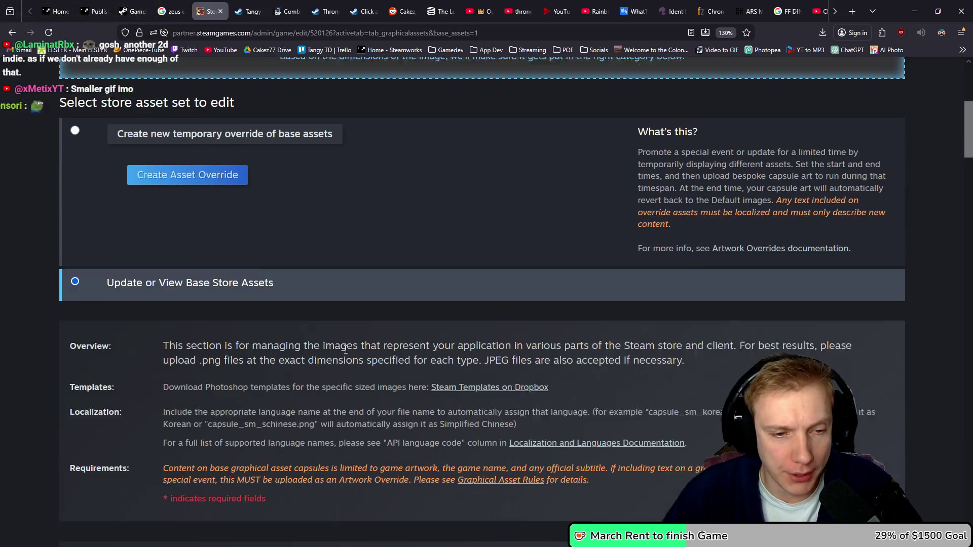
scroll(392, 325, up, 5)
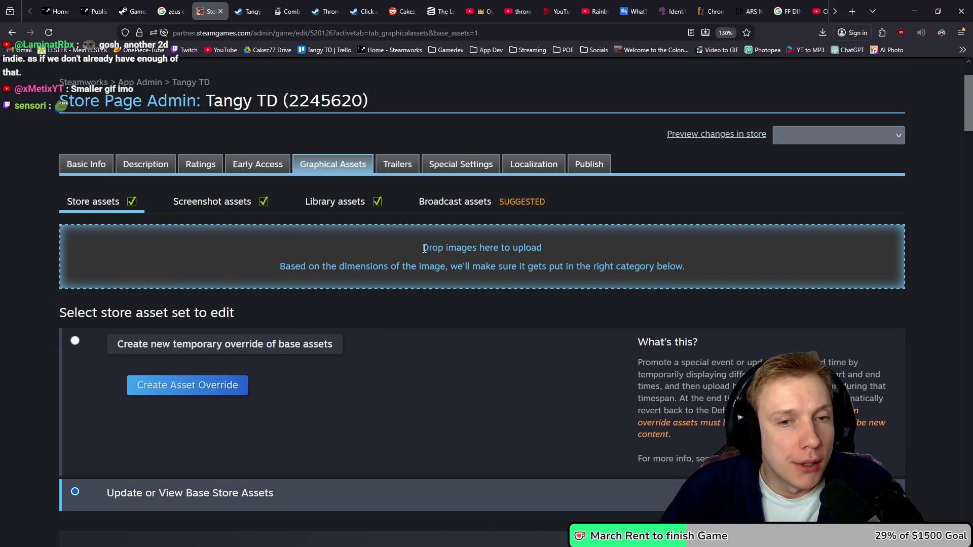
key(alt+Tab)
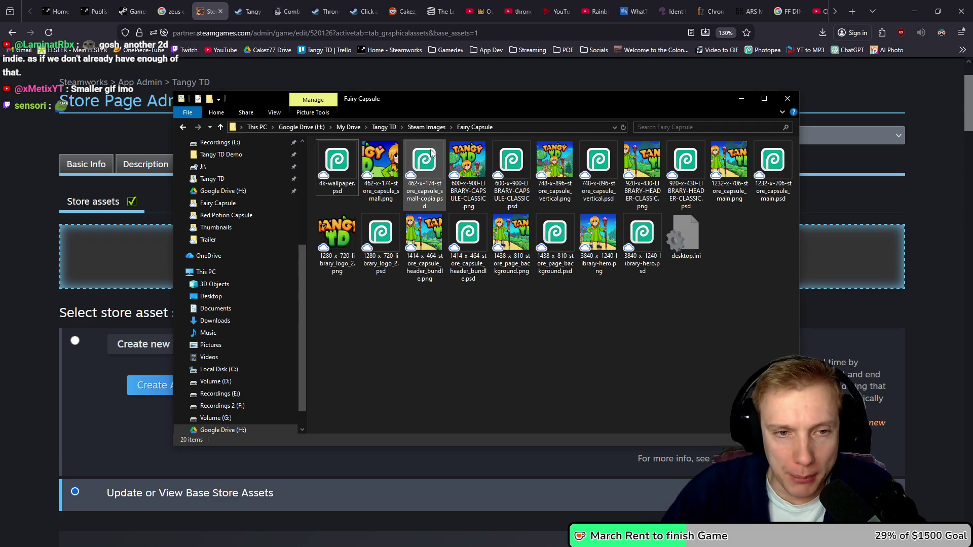
- Drop the 462x174, 600x900, 748x896 and 920x430 capsule PNGs into the upload area
drag(380, 170, 119, 259)
drag(473, 113, 971, 124)
drag(967, 258, 456, 304)
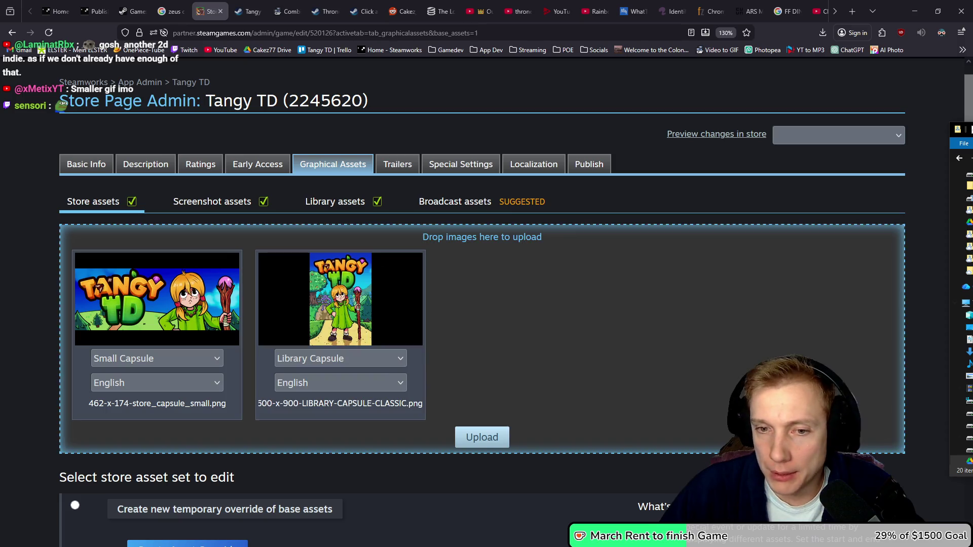
drag(967, 271, 752, 295)
drag(967, 283, 726, 329)
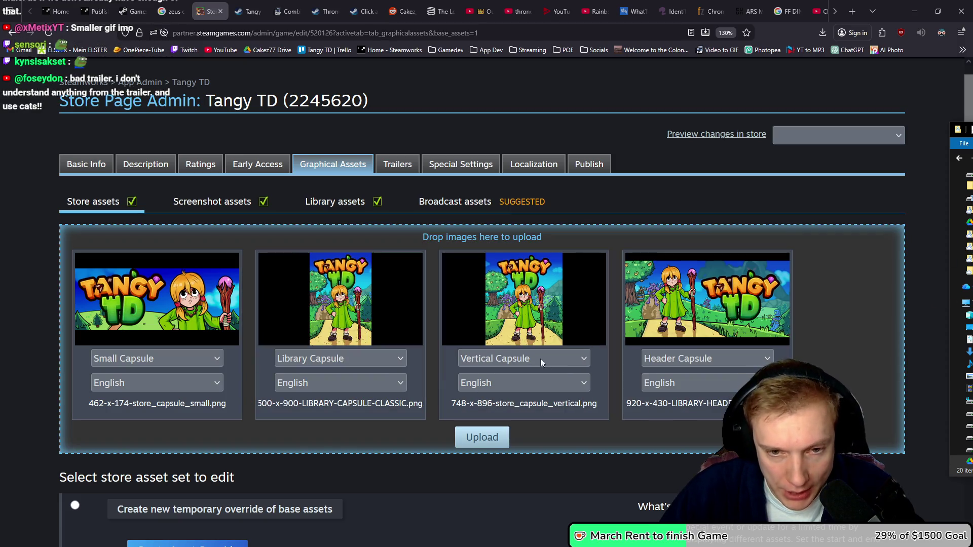
- Confirm the type dropdowns read Vertical Capsule, Library Capsule and Header Capsule
click(583, 360)
click(585, 360)
click(401, 358)
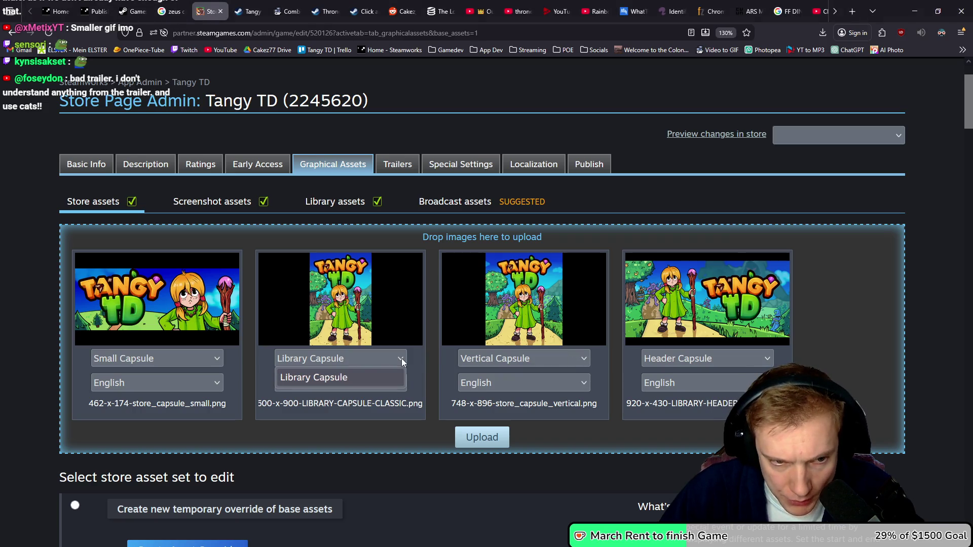
click(743, 359)
click(743, 359)
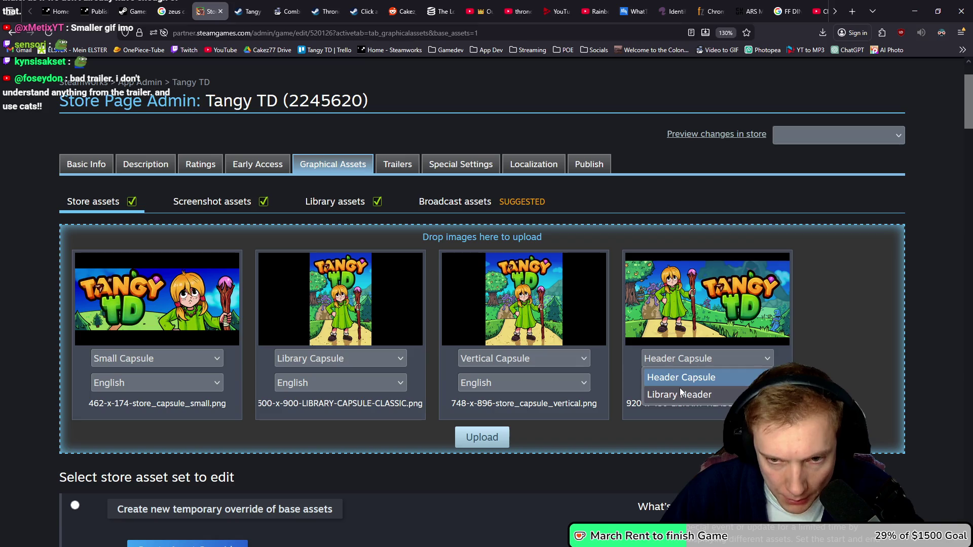
click(756, 357)
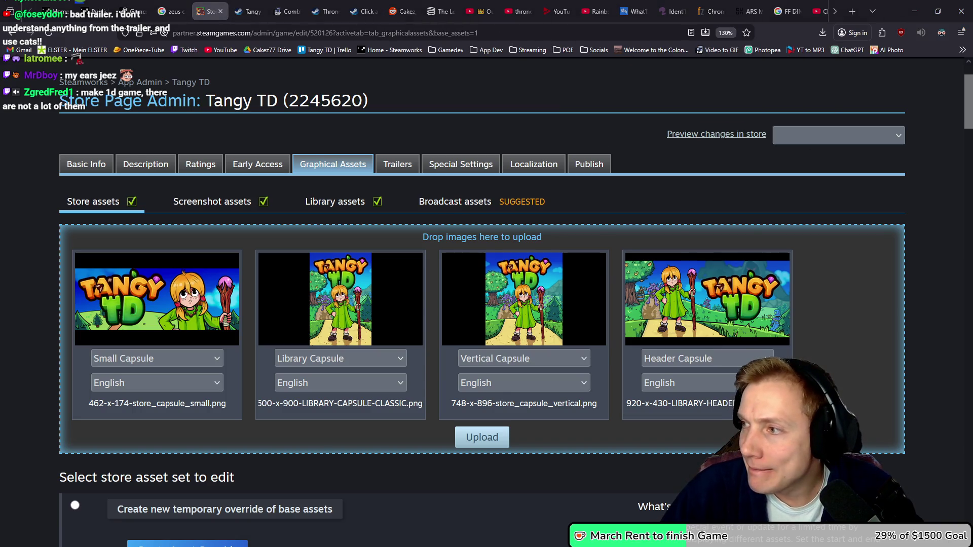
key(alt+Tab)
- Select the Steam Capsule Guide link in the Demo TODO List notes, then return to the browser
scroll(696, 316, up, 15)
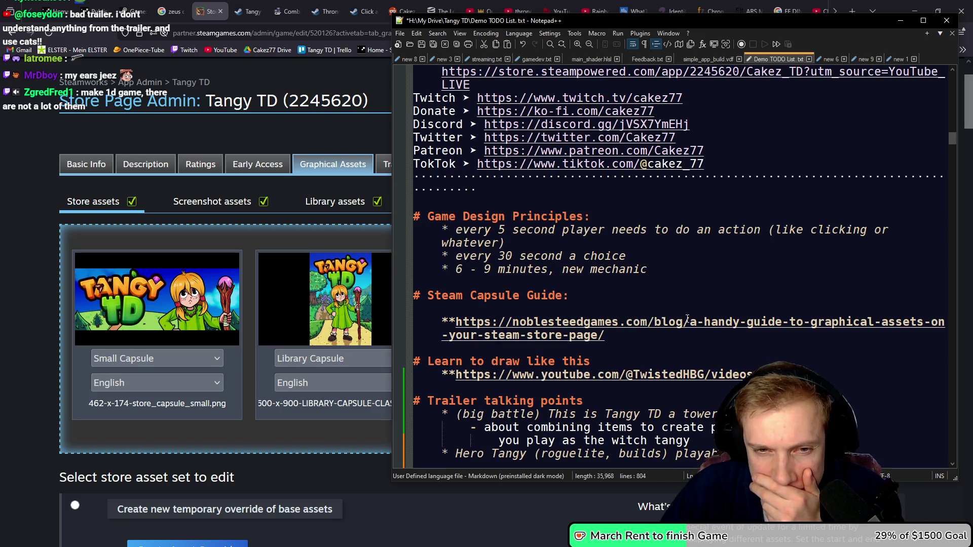
mouse_move(605, 335)
mouse_down()
mouse_move(446, 321)
mouse_move(444, 334)
mouse_move(456, 322)
mouse_up()
key(ctrl+c)
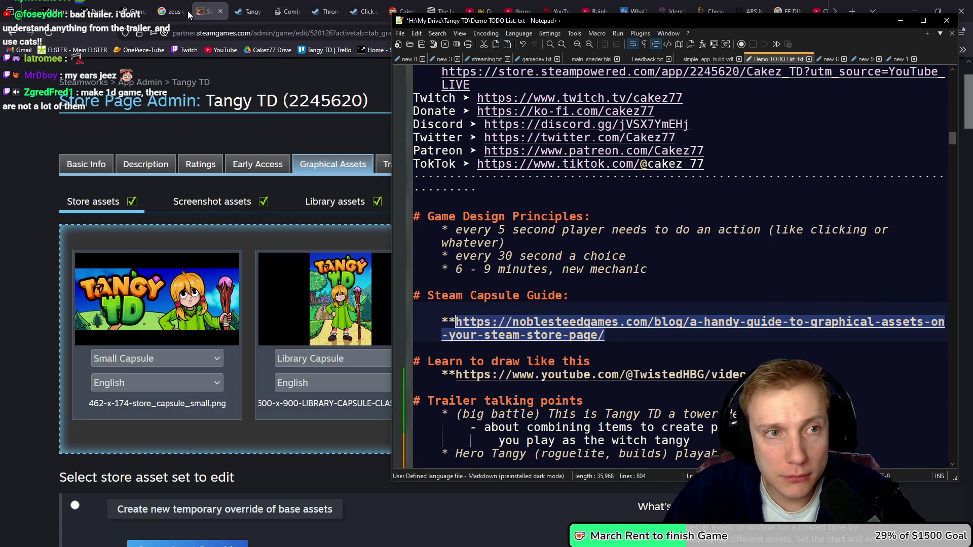
click(249, 11)
click(287, 11)
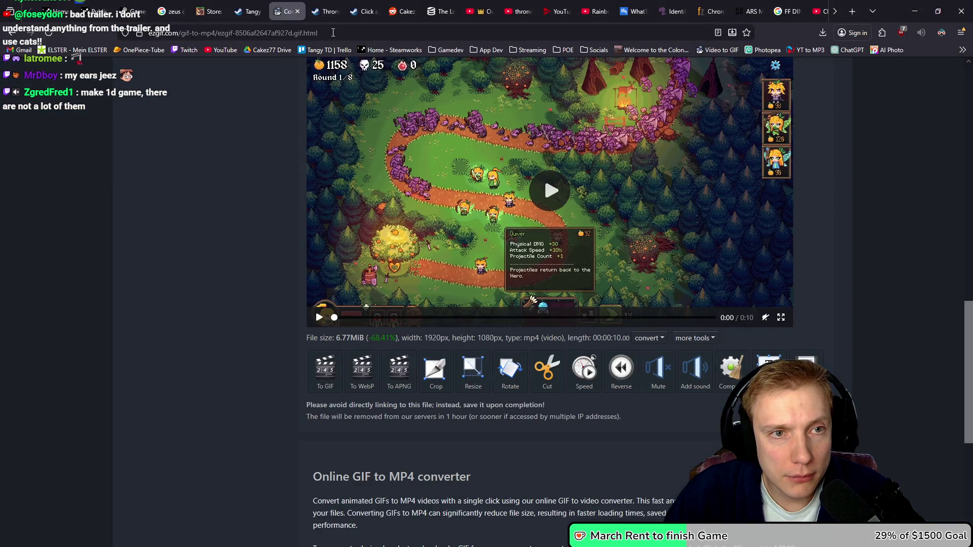
- Open the copied Noble Steed Games guide in the Thronefall tab, check the header capsule size, then return to Steamworks
click(335, 33)
click(324, 11)
click(353, 34)
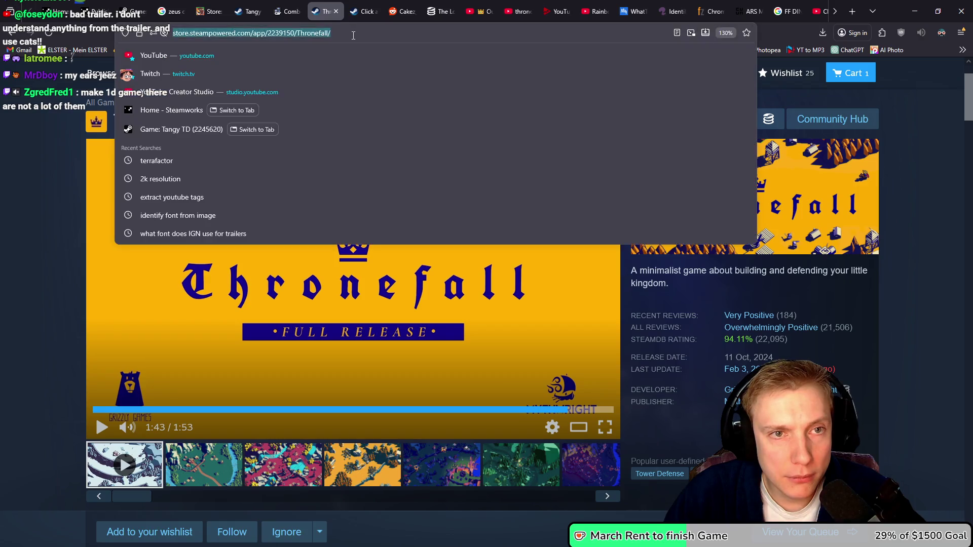
key(ctrl+v)
key(Return)
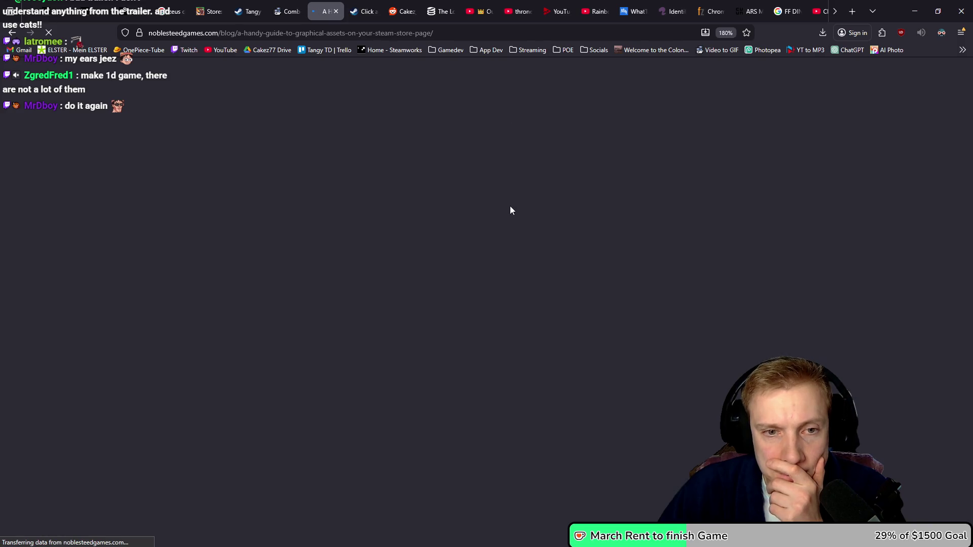
scroll(540, 200, down, 10)
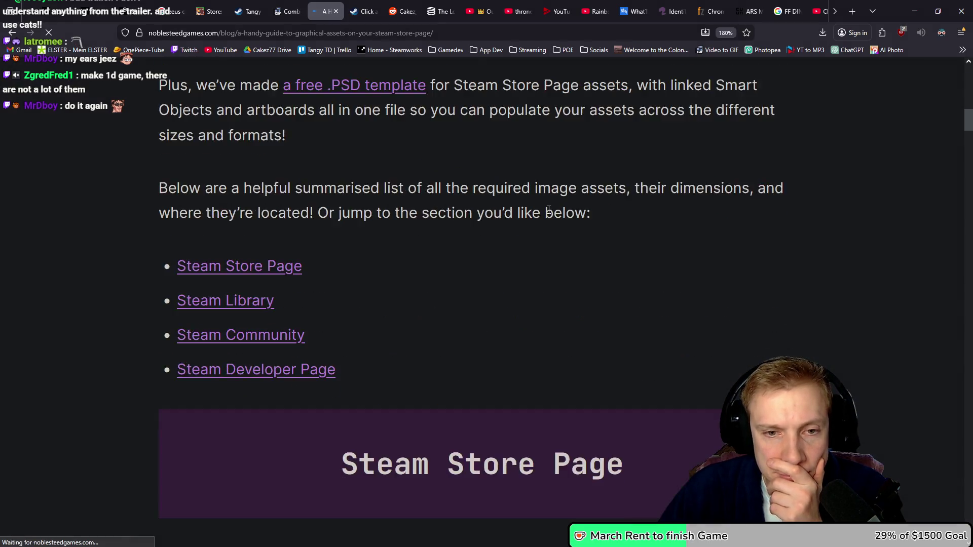
scroll(548, 216, down, 3)
scroll(528, 226, up, 3)
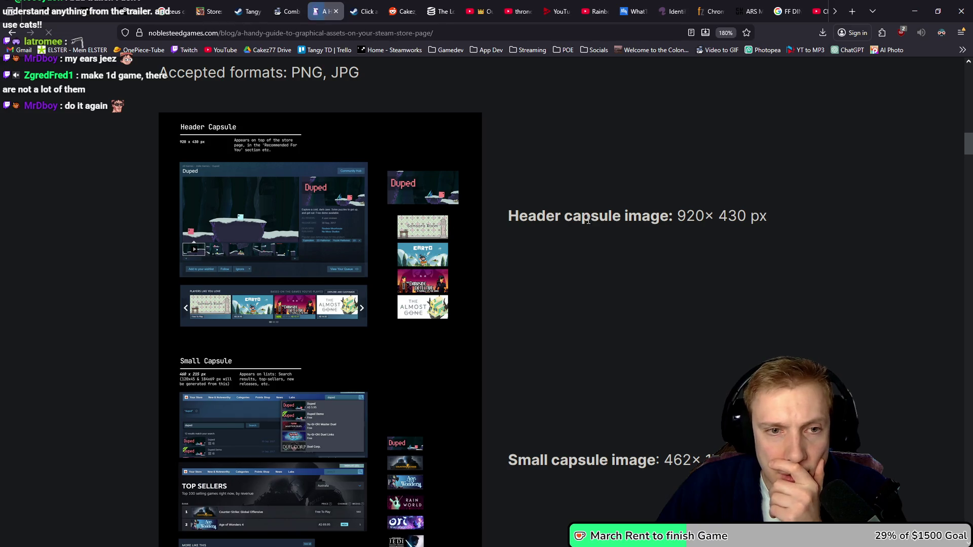
click(287, 6)
click(209, 10)
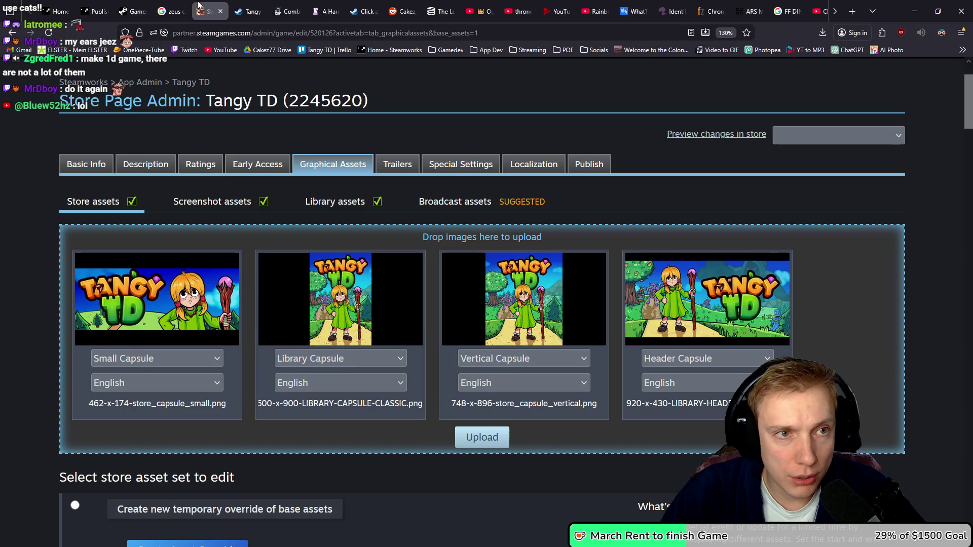
- Keep the header image as Header Capsule and add the 1232x706 main capsule image
scroll(563, 181, down, 1)
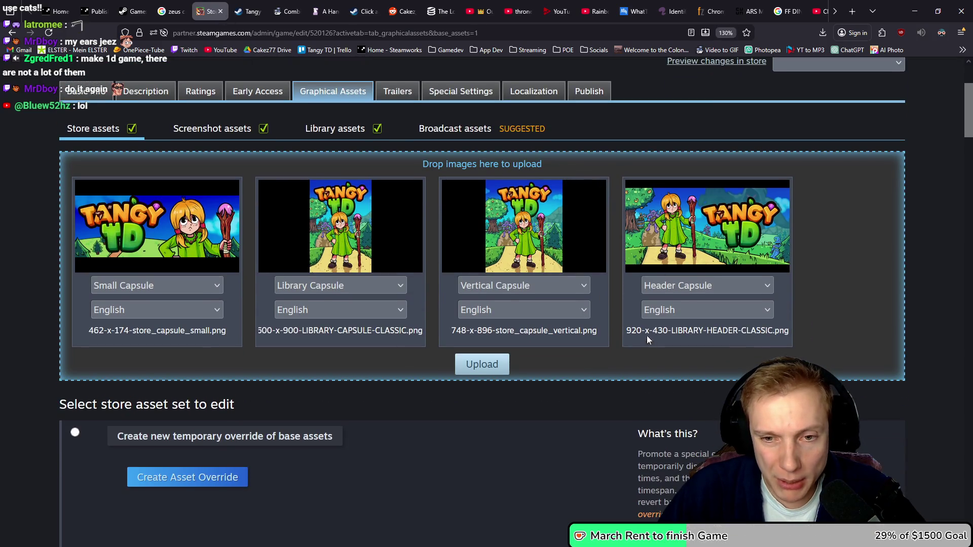
click(764, 285)
click(707, 285)
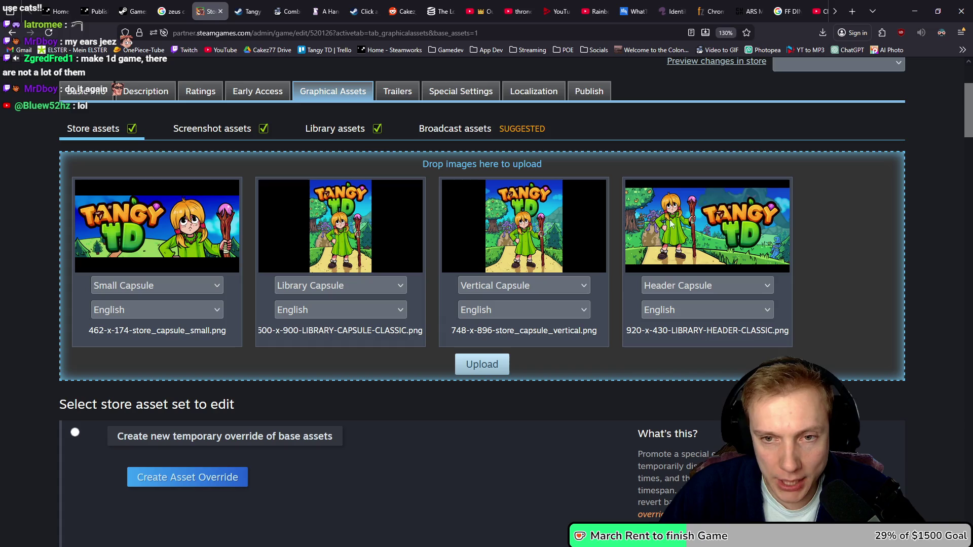
mouse_move(971, 324)
mouse_down()
mouse_move(868, 312)
mouse_move(836, 266)
mouse_up()
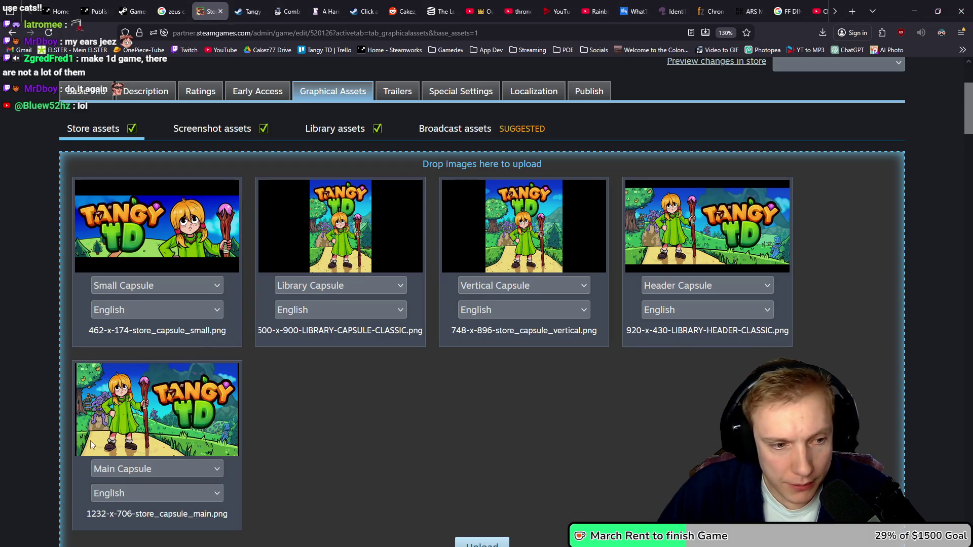
click(217, 471)
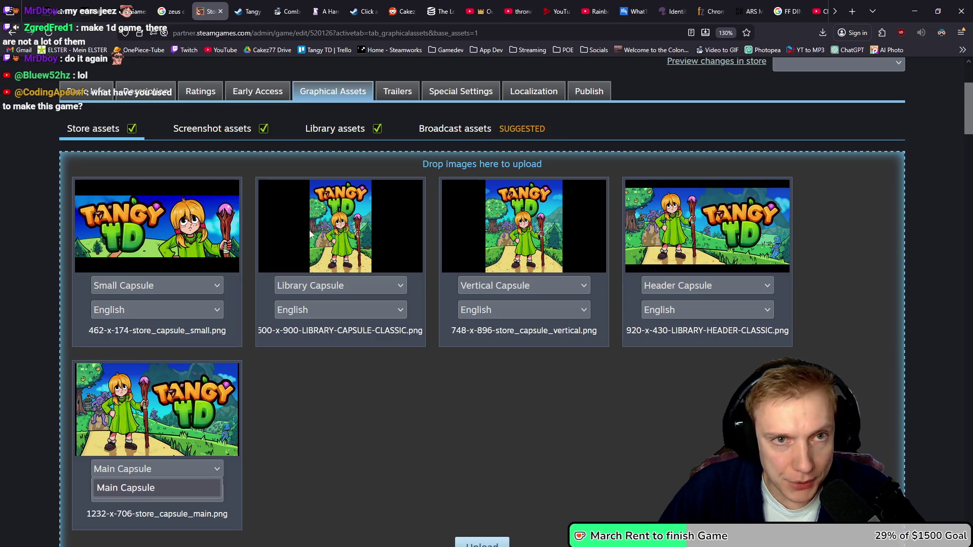
- Move the guide tab beside the store tab, then add the 1280x720 library logo image
click(328, 7)
drag(328, 7, 251, 7)
click(208, 11)
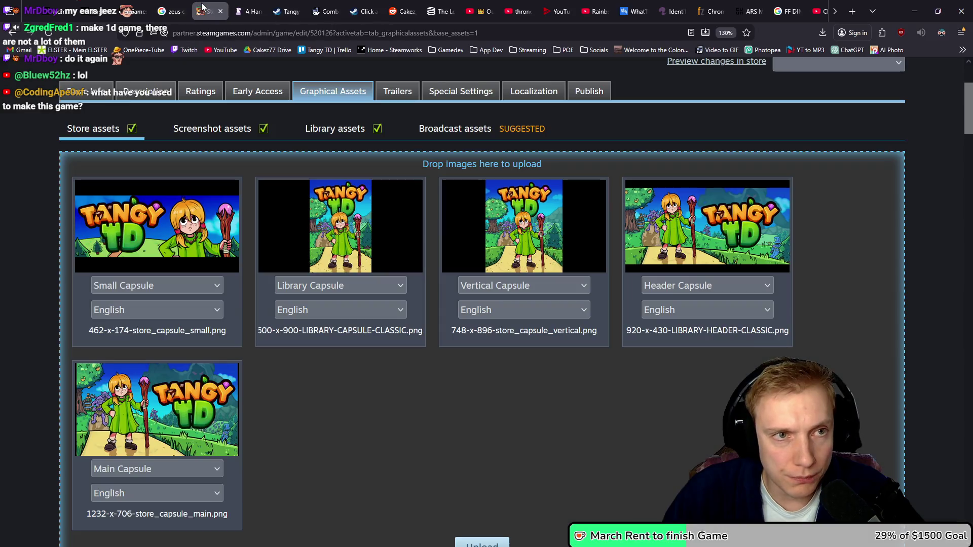
click(185, 470)
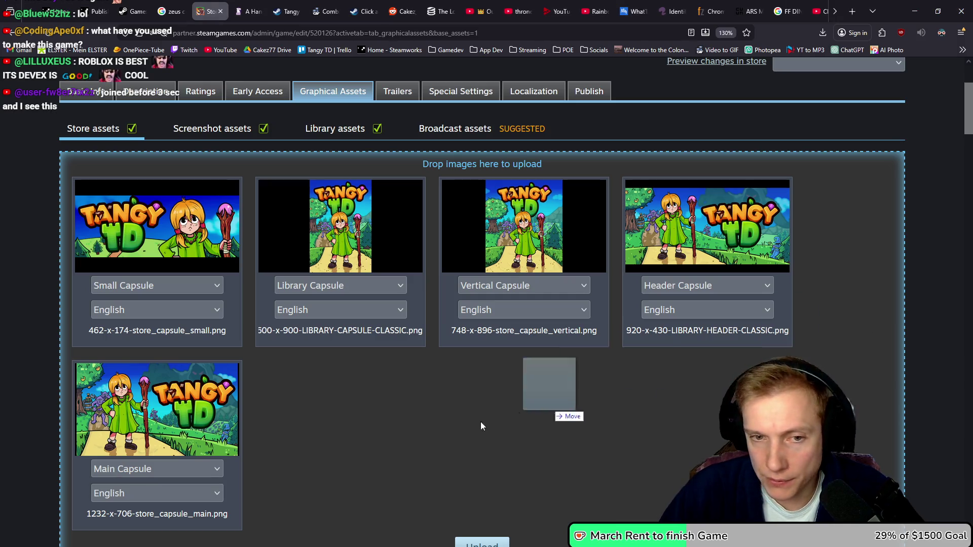
drag(481, 422, 458, 423)
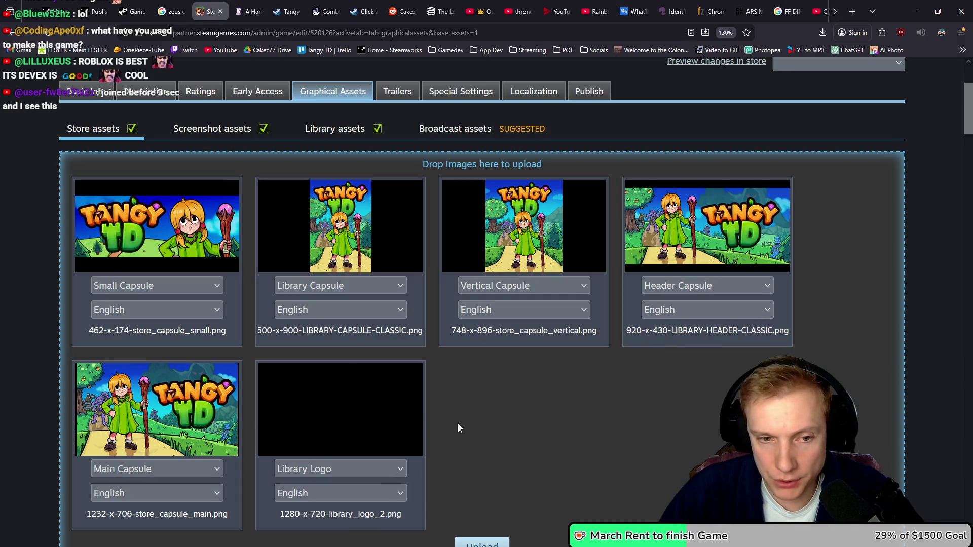
click(386, 464)
- Keep the bundle header image typed as Package Header
drag(581, 448, 595, 440)
scroll(691, 421, down, 3)
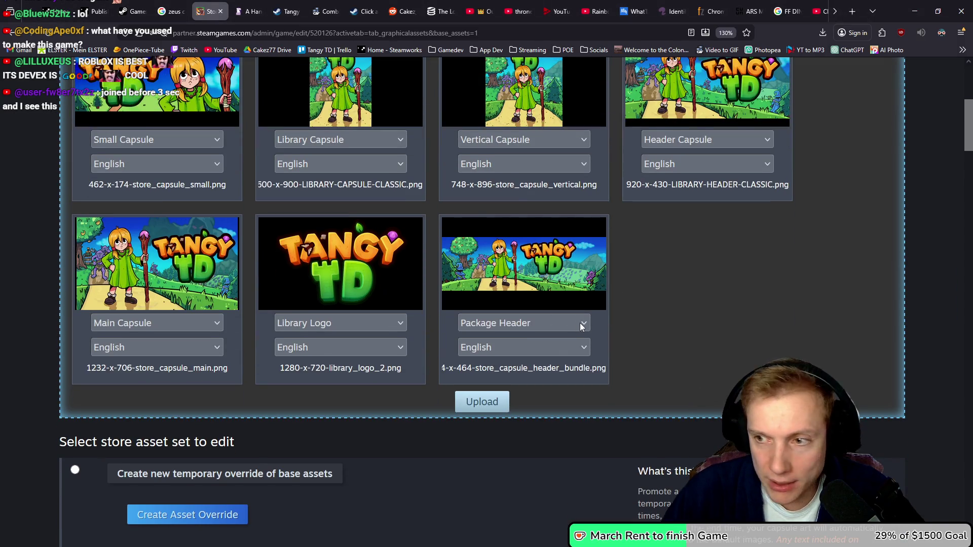
click(580, 324)
click(521, 341)
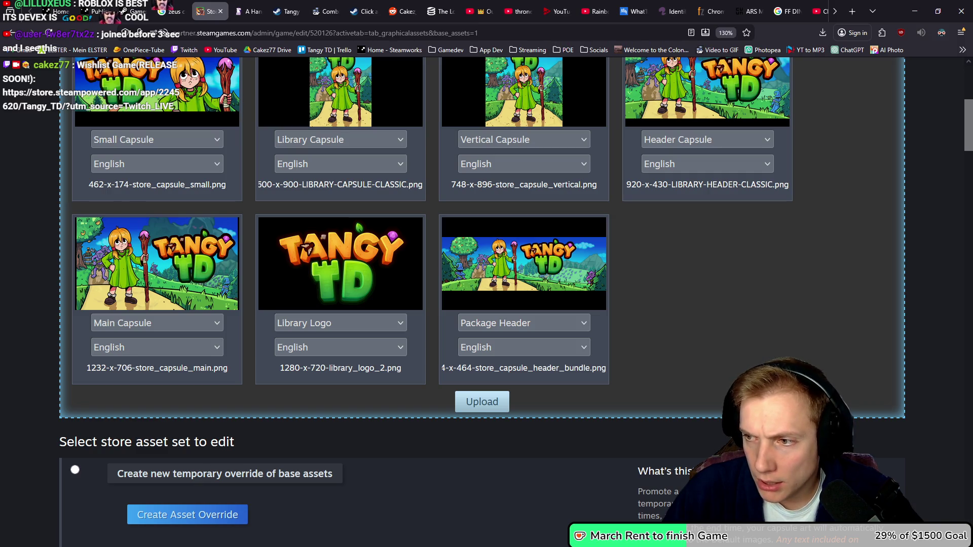
- Add the 1438x810 page background and 3840x1240 library hero images to the upload area
drag(972, 306, 639, 307)
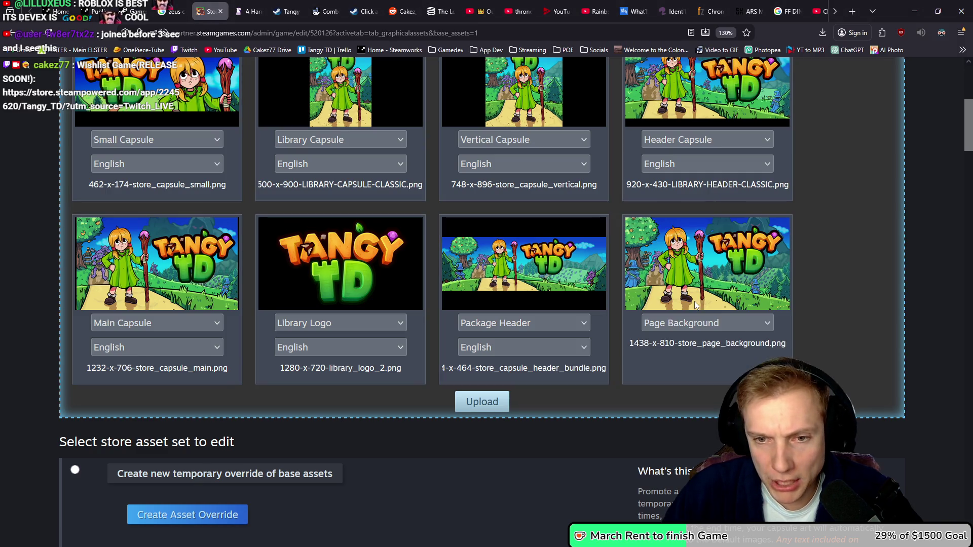
click(769, 321)
mouse_move(972, 304)
mouse_down()
mouse_move(833, 303)
mouse_move(841, 300)
mouse_up()
scroll(851, 303, down, 2)
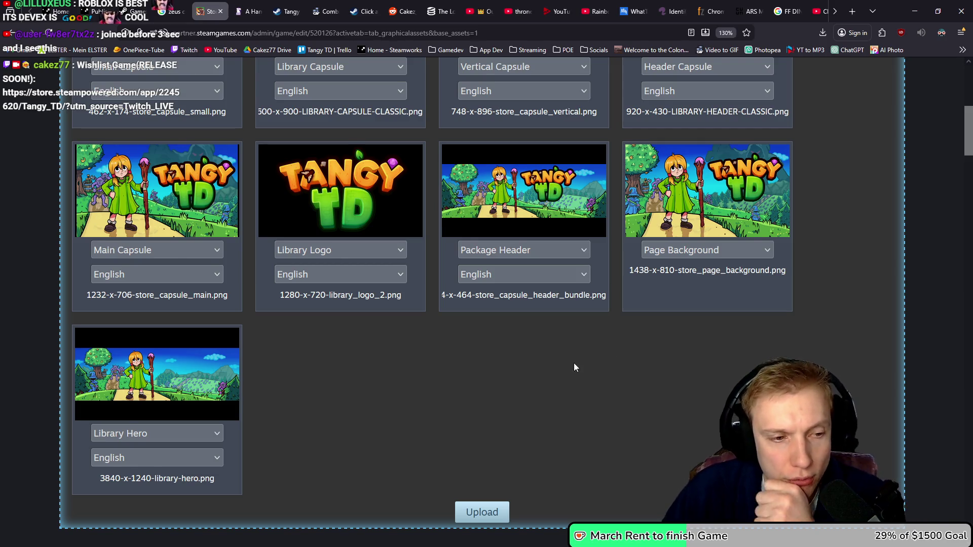
scroll(575, 364, up, 6)
scroll(581, 365, down, 3)
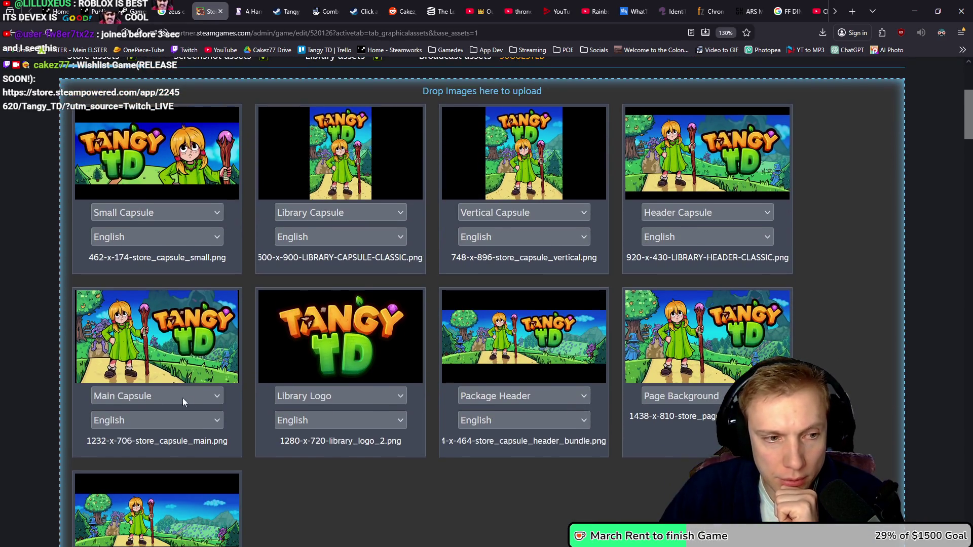
- Retag the 920x430 image from Header Capsule to Library Header and switch to the guide blog
click(210, 397)
click(757, 212)
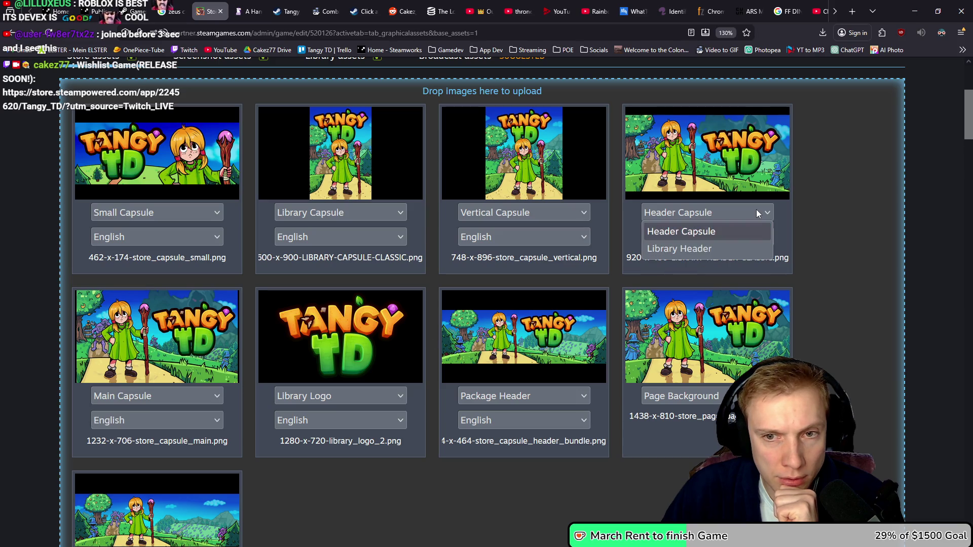
click(756, 210)
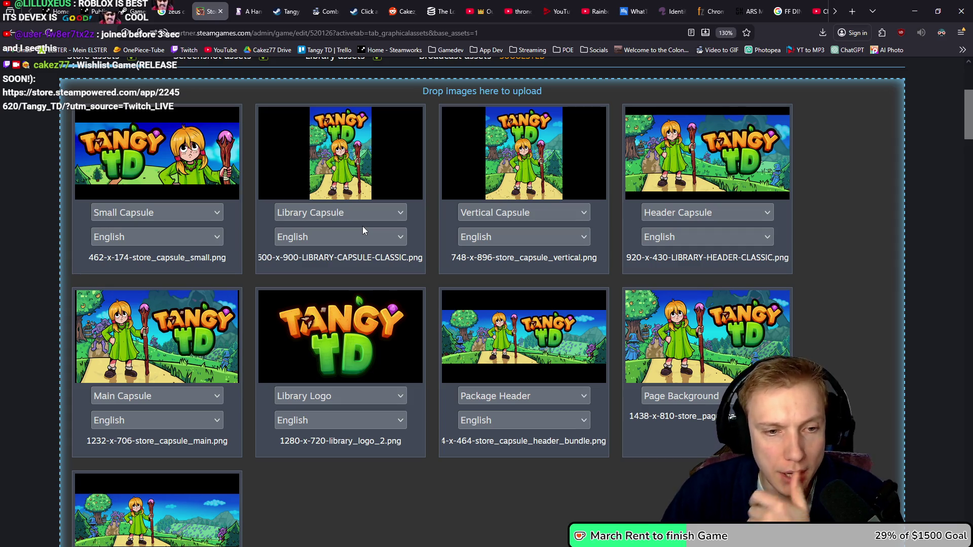
click(734, 213)
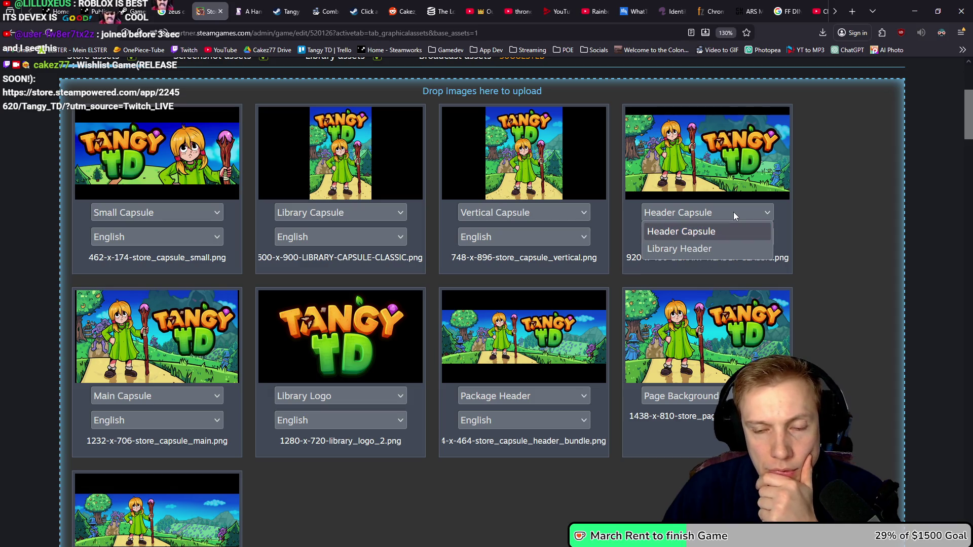
click(734, 214)
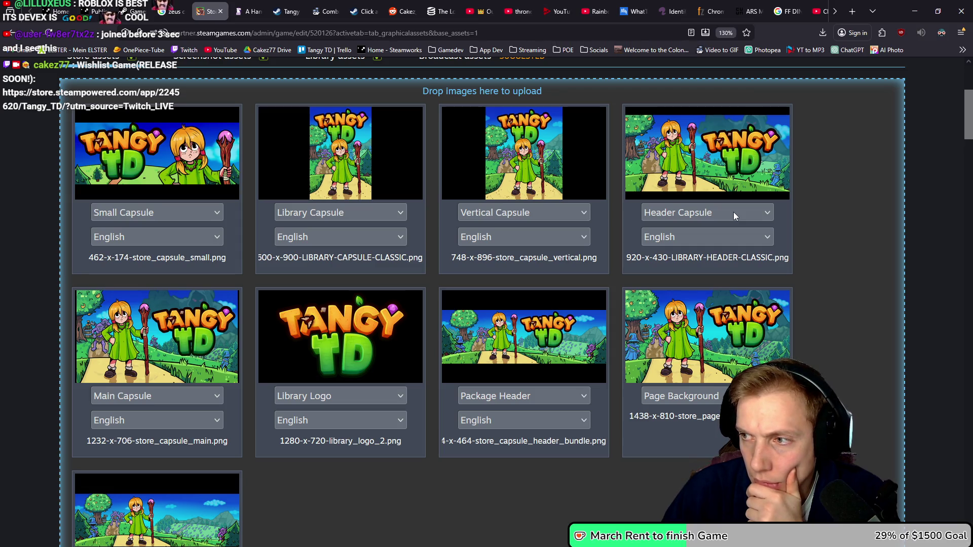
click(720, 211)
click(667, 251)
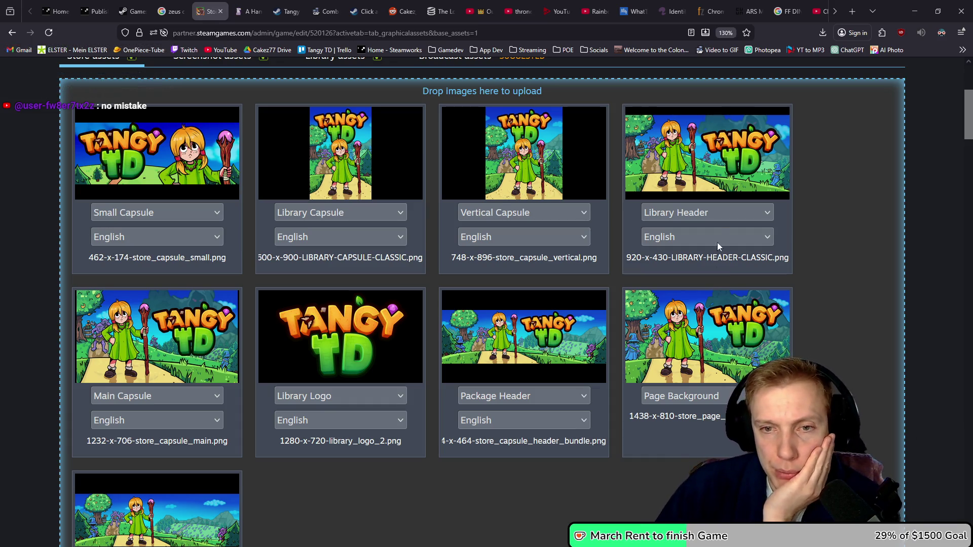
click(716, 214)
click(692, 226)
click(693, 208)
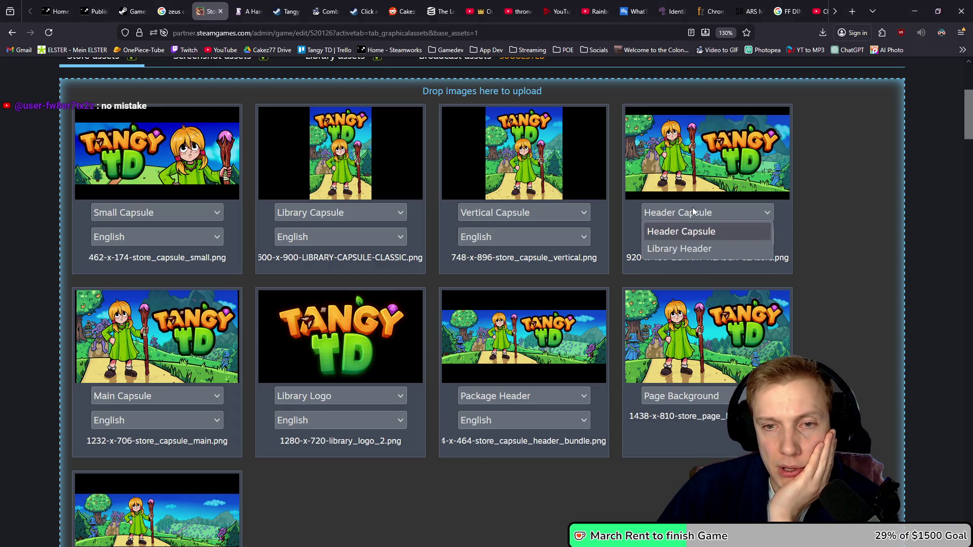
click(674, 252)
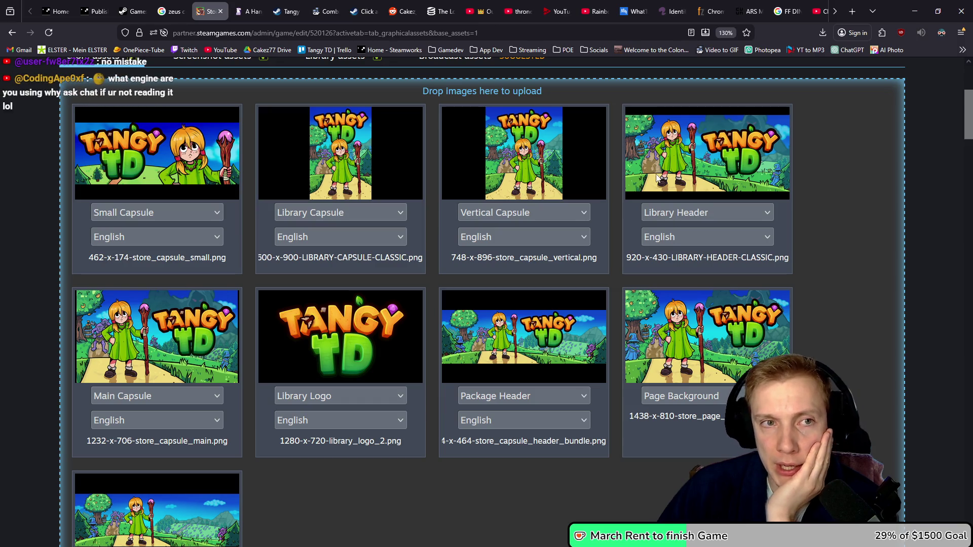
key(ctrl+Tab)
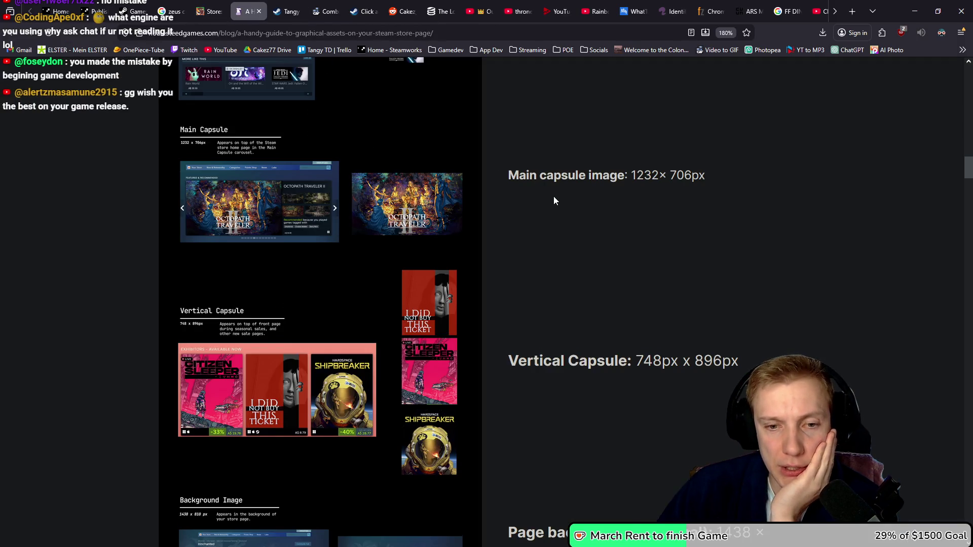
- Review the guide's Library sections, detach it into its own window, and bring Steamworks back
scroll(553, 196, down, 15)
scroll(545, 208, up, 2)
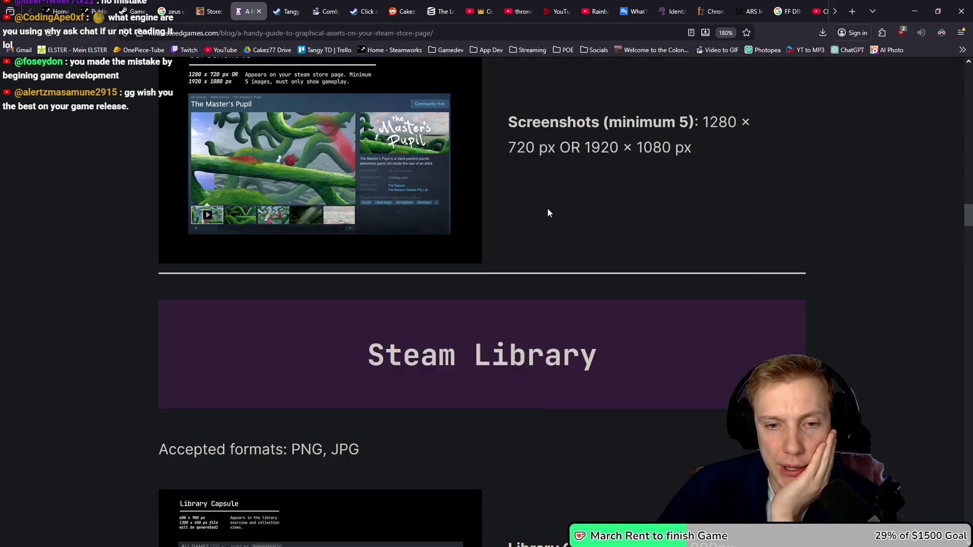
scroll(549, 208, down, 6)
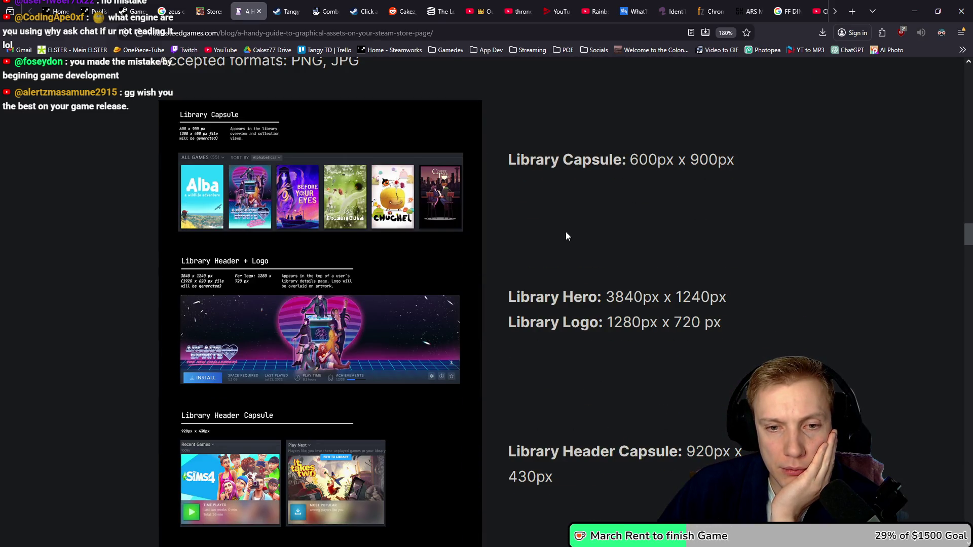
scroll(589, 425, down, 3)
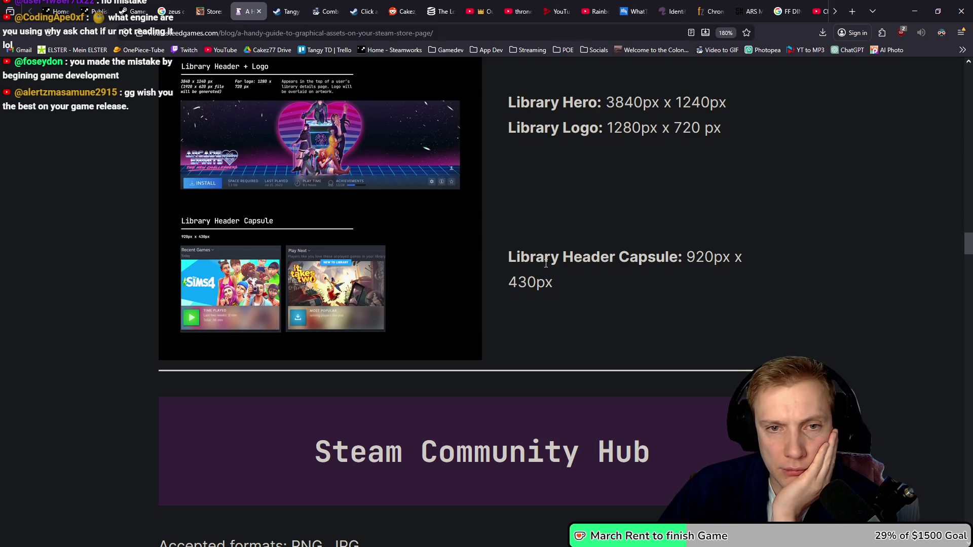
scroll(544, 274, up, 3)
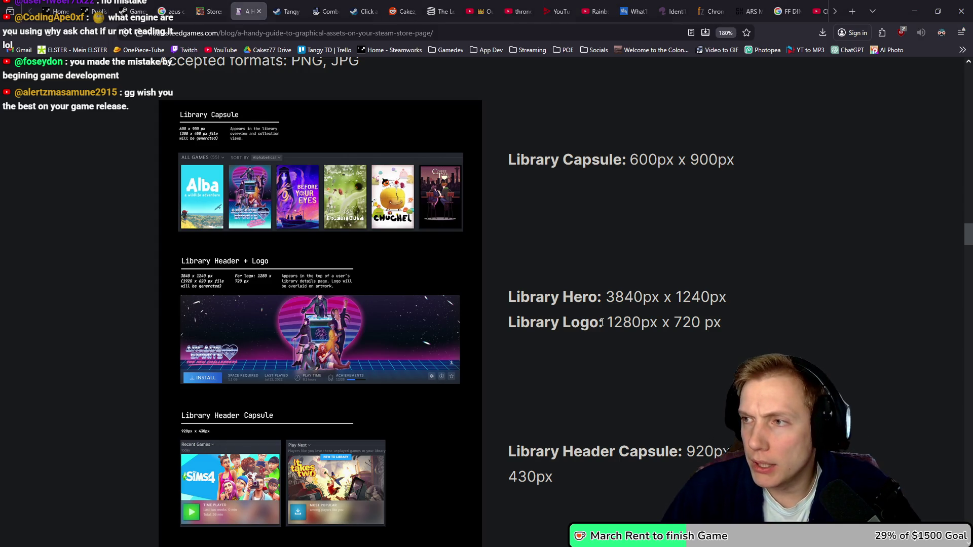
mouse_move(238, 9)
mouse_down()
mouse_move(283, 116)
mouse_move(324, 114)
mouse_up()
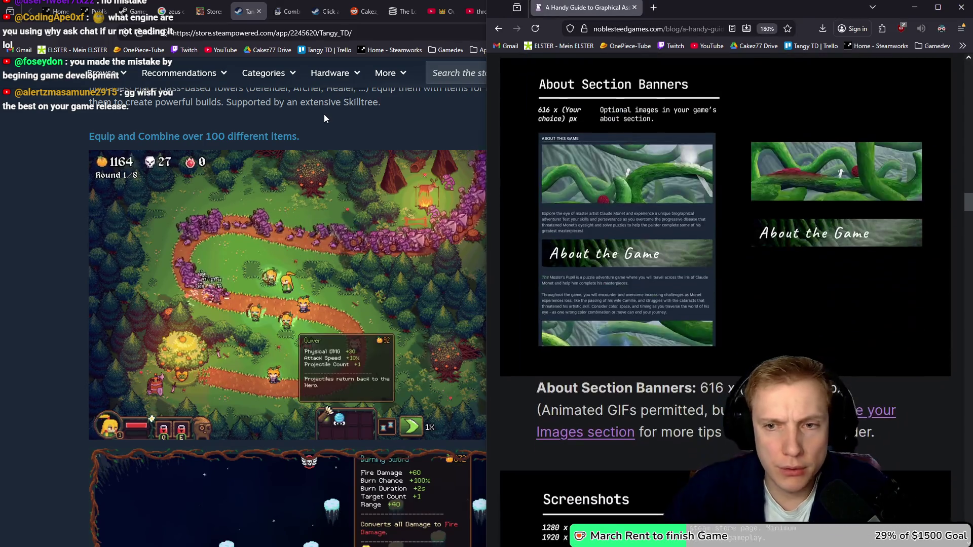
scroll(738, 203, up, 8)
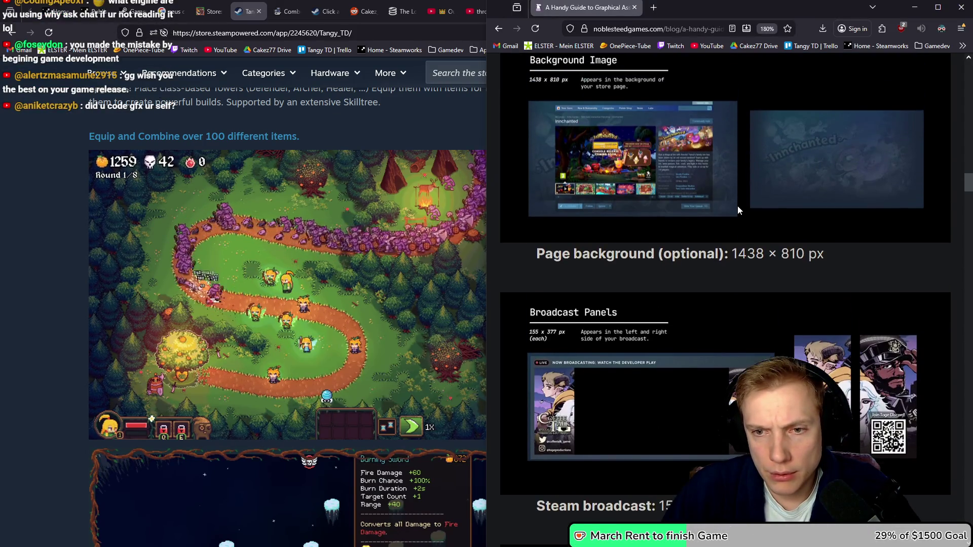
scroll(738, 210, up, 15)
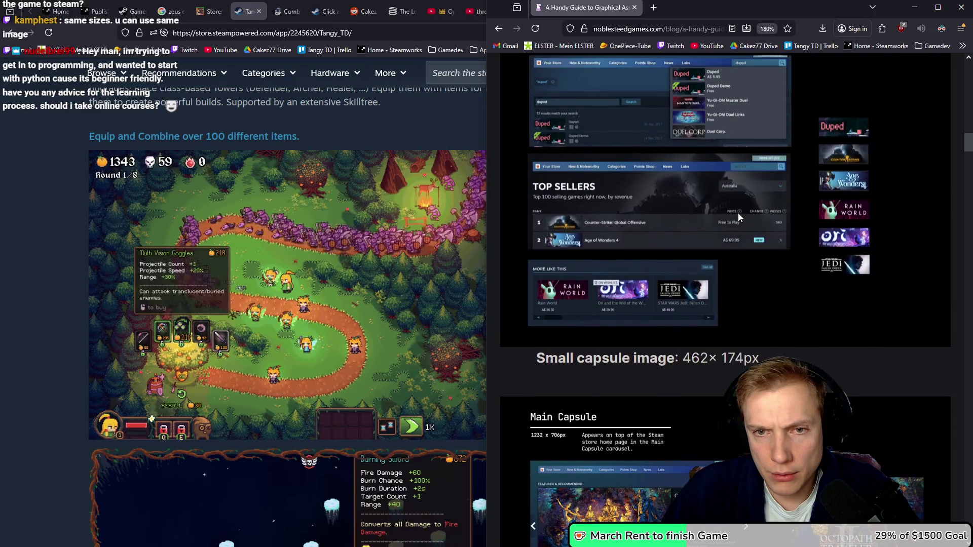
click(209, 7)
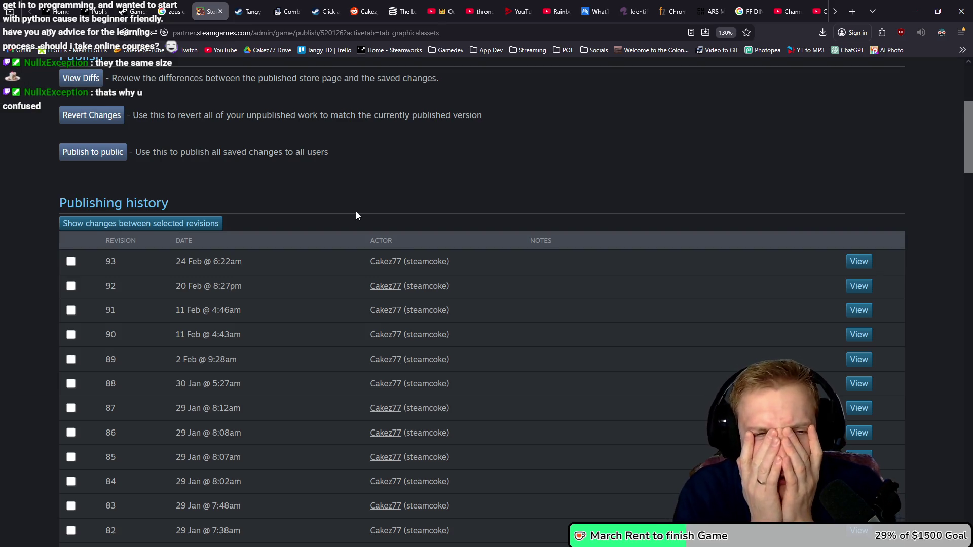
- Go to Graphical Assets, choose 'Update or View Base Store Assets' and agree to the notice
scroll(355, 216, up, 4)
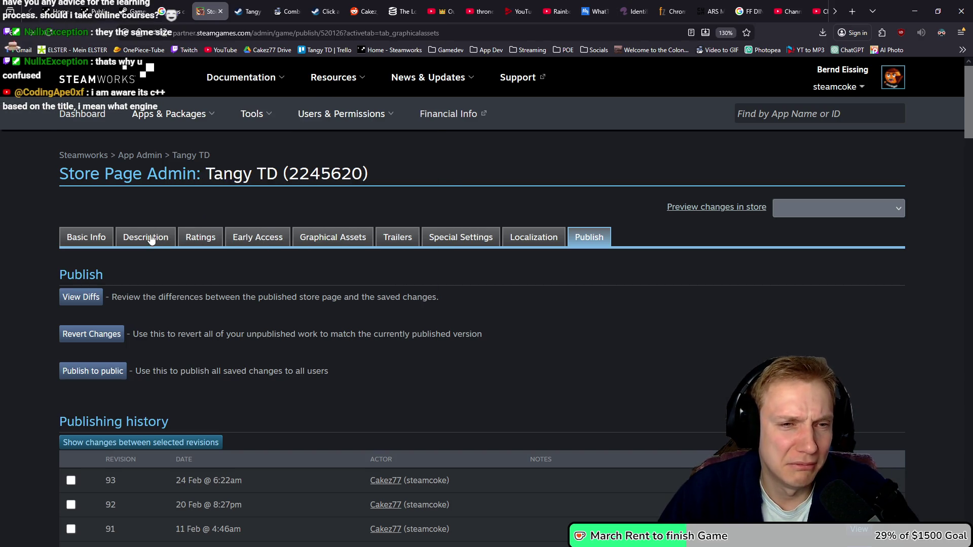
click(318, 241)
scroll(355, 238, down, 4)
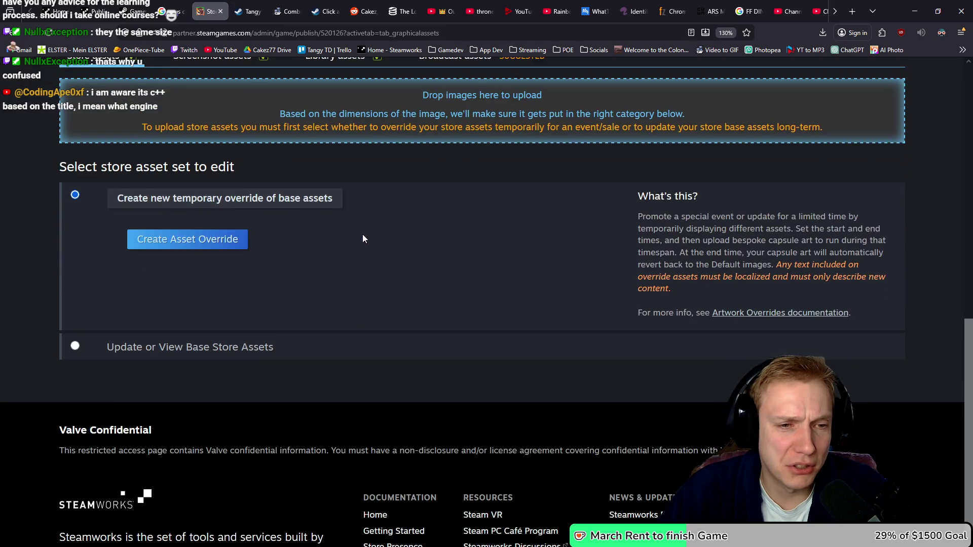
scroll(363, 238, up, 3)
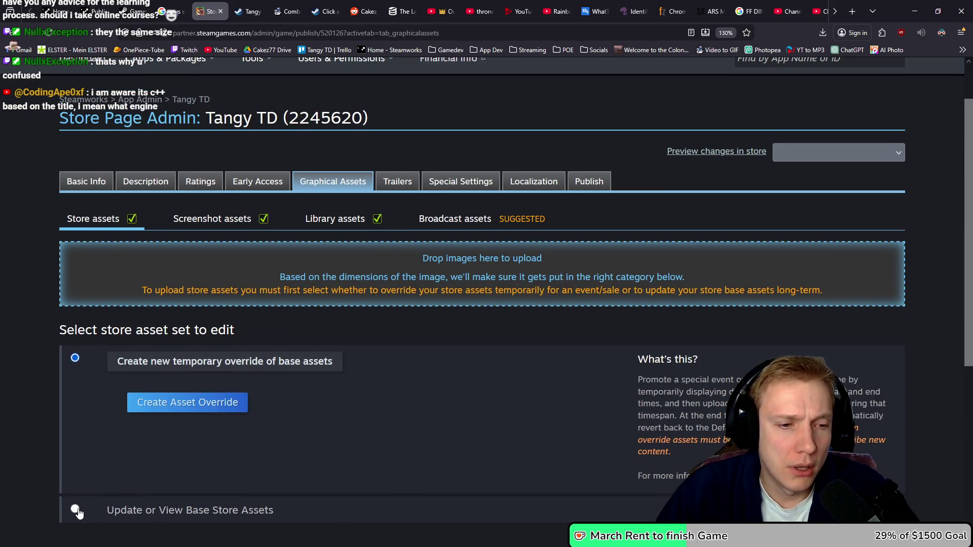
click(77, 511)
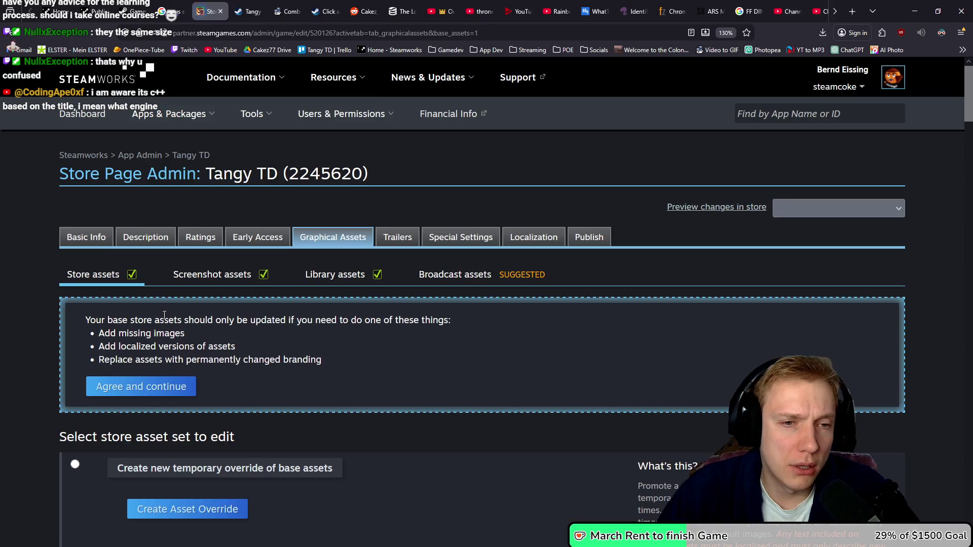
click(157, 390)
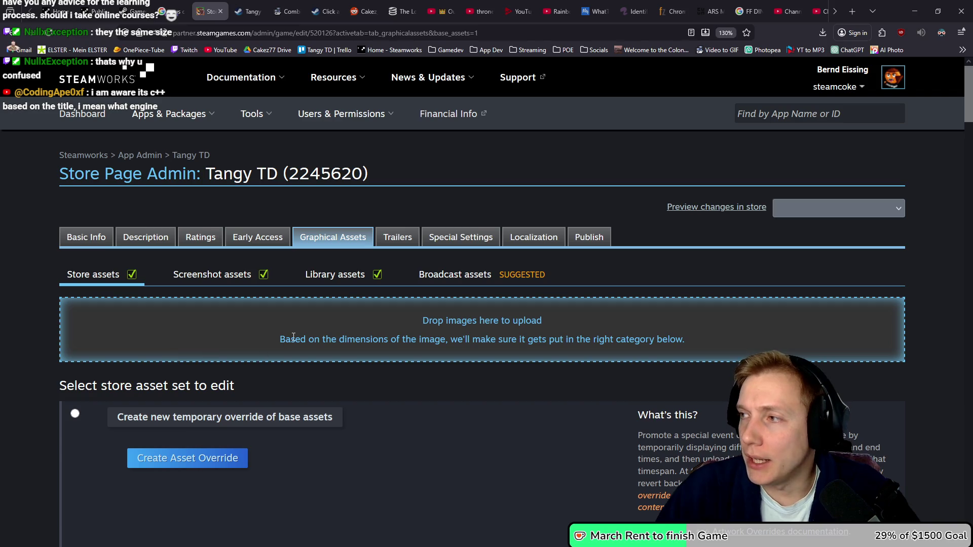
- Drag the Tangy TD PNG images from the Explorer folder onto the base assets drop zone
key(alt+Tab)
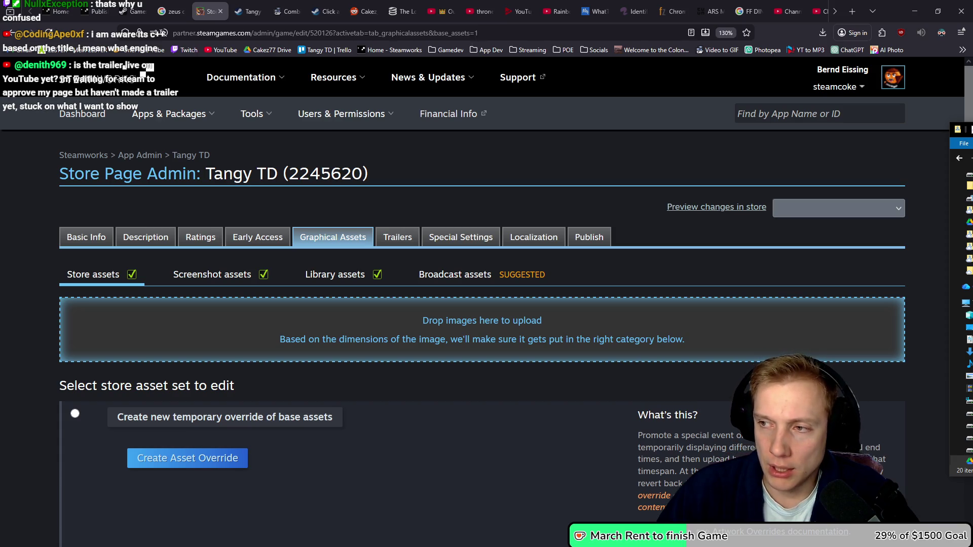
drag(433, 542, 431, 312)
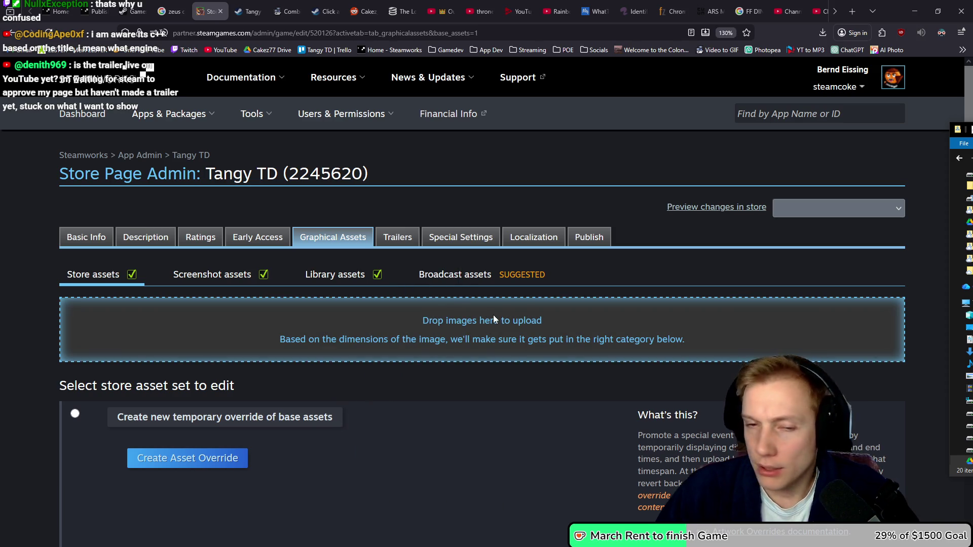
scroll(30, 320, down, 2)
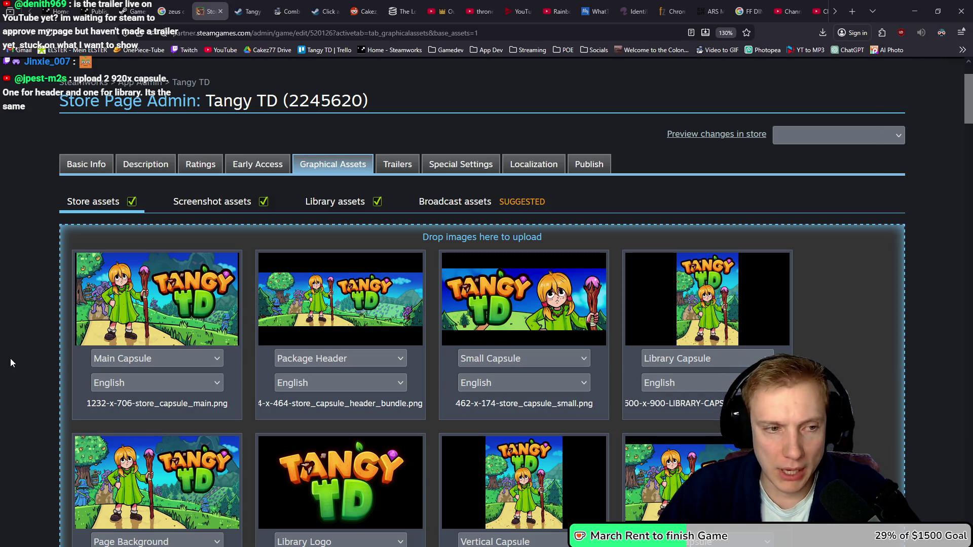
- Snap the Steamworks window to the left half and select the size in the header filename
key(super+Left)
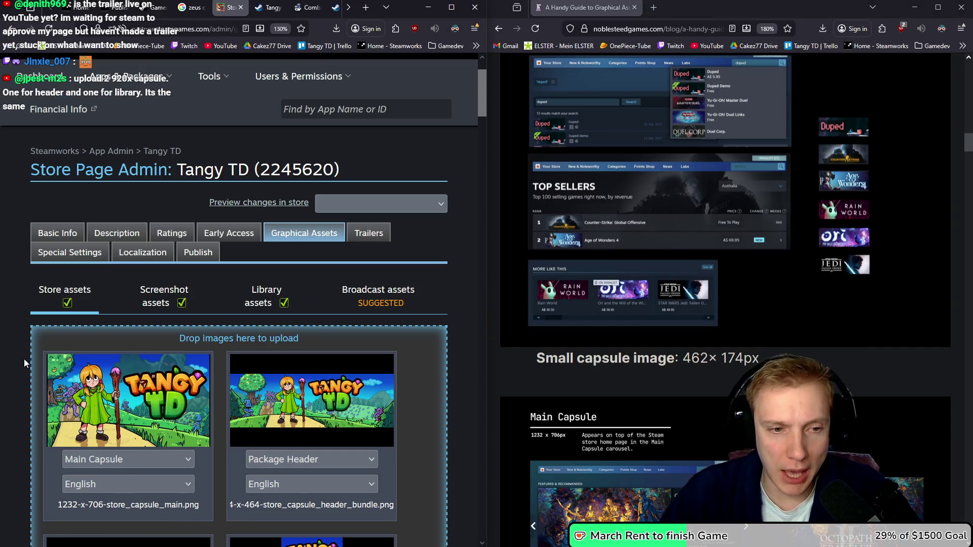
scroll(396, 342, down, 2)
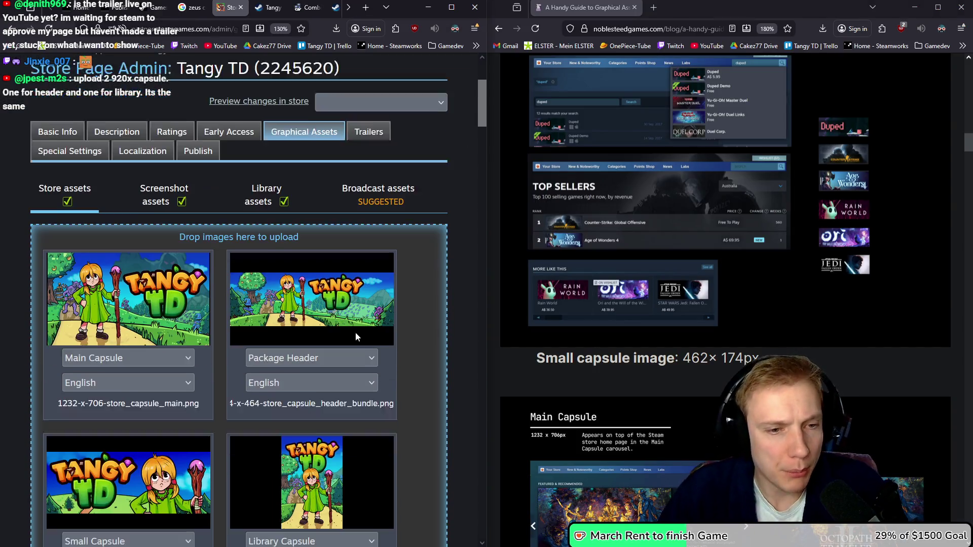
scroll(354, 332, down, 1)
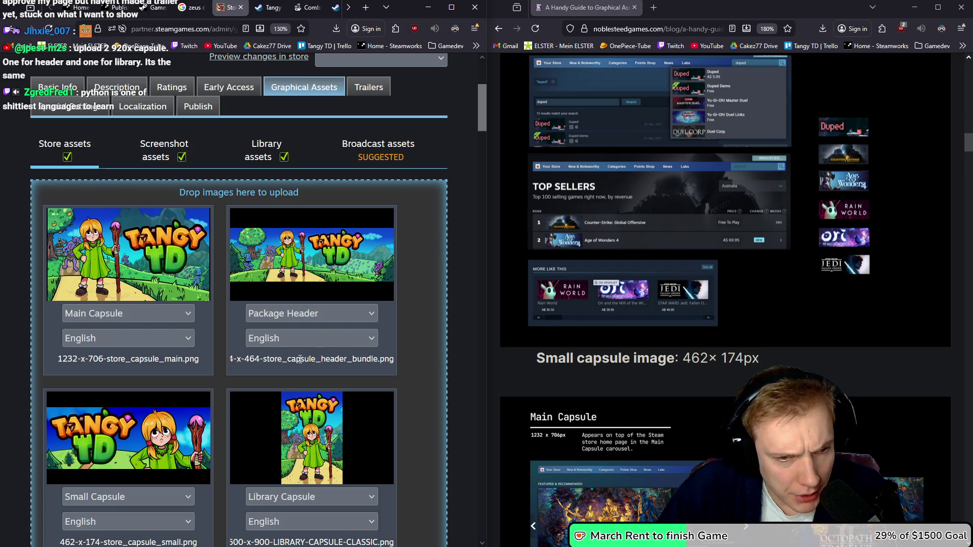
drag(261, 359, 204, 364)
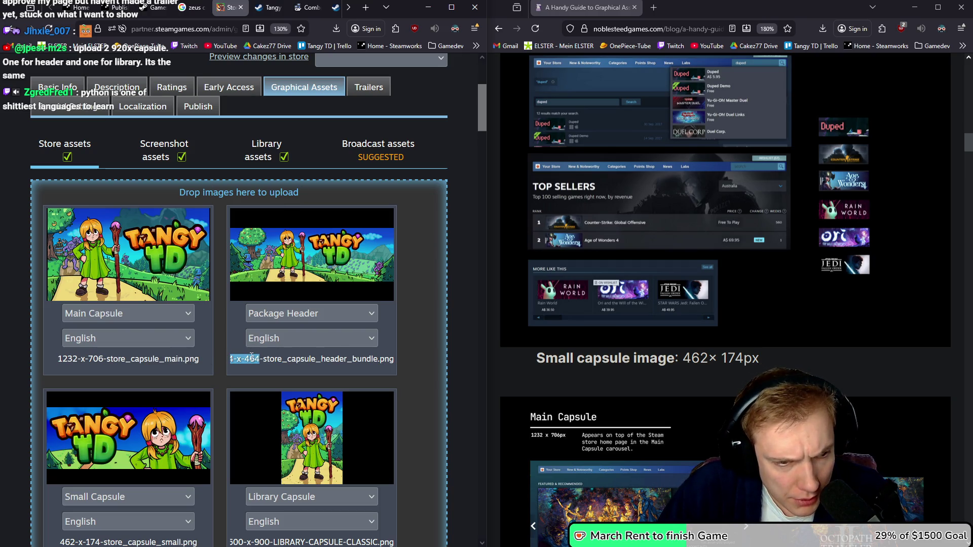
- Scroll through the uploaded Tangy TD images, comparing their sizes against the graphical assets guide
scroll(652, 286, up, 5)
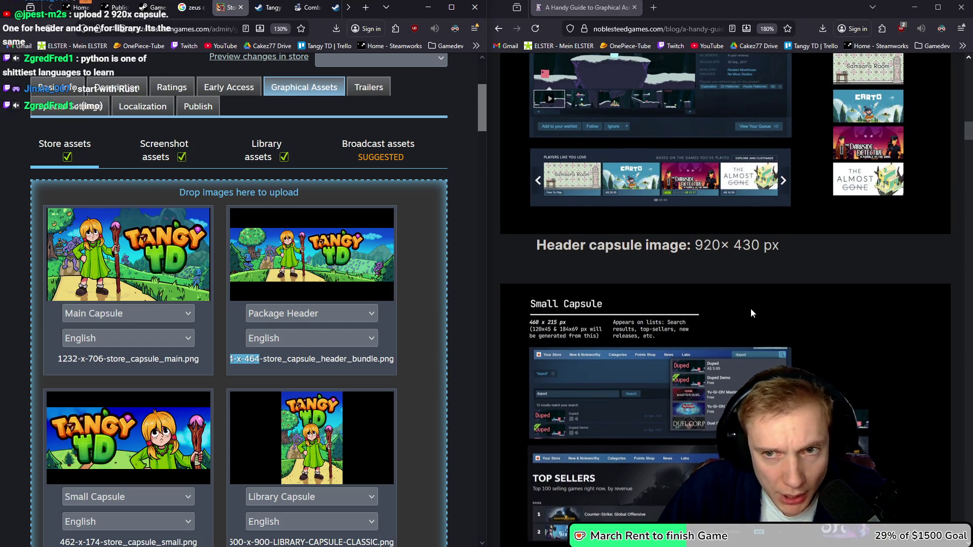
scroll(750, 308, up, 15)
scroll(756, 290, down, 6)
scroll(754, 286, up, 5)
scroll(740, 274, down, 20)
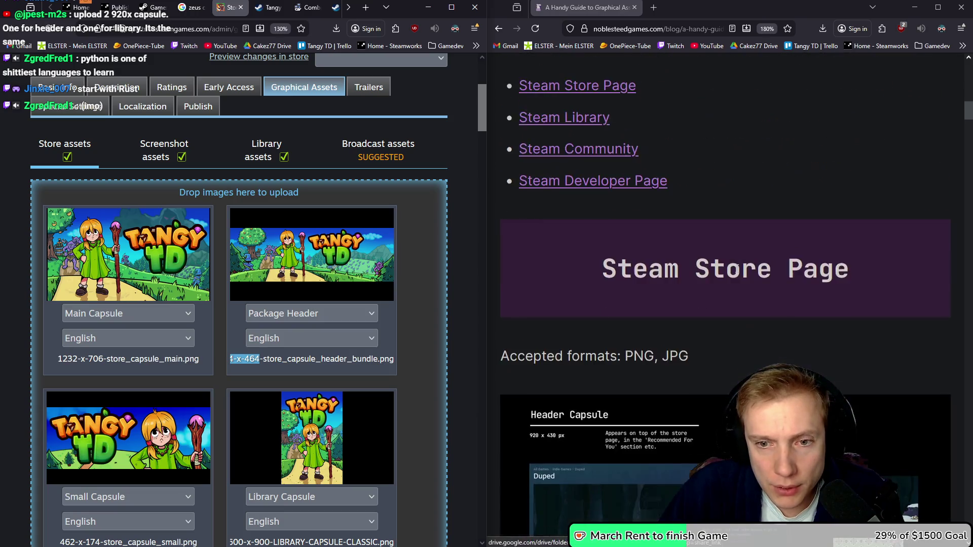
scroll(729, 262, down, 15)
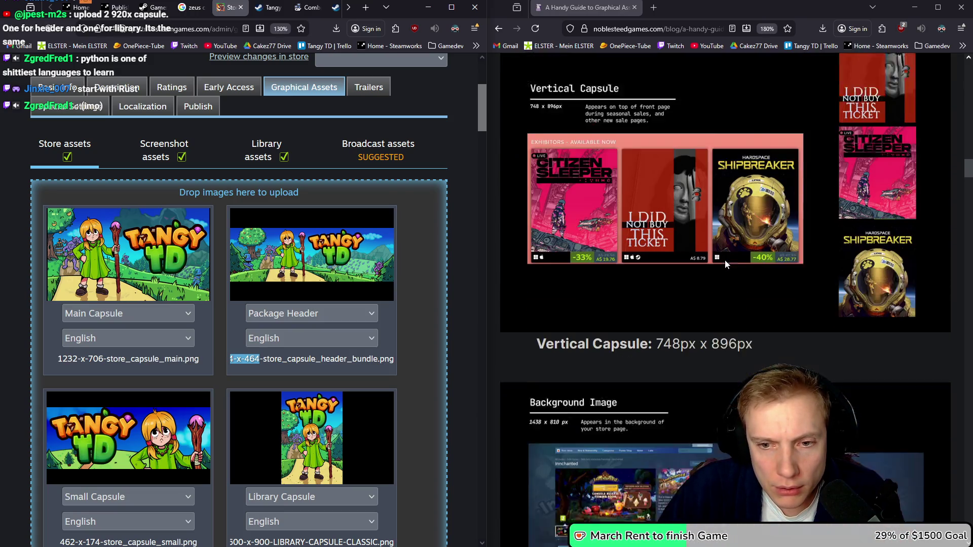
scroll(725, 266, down, 5)
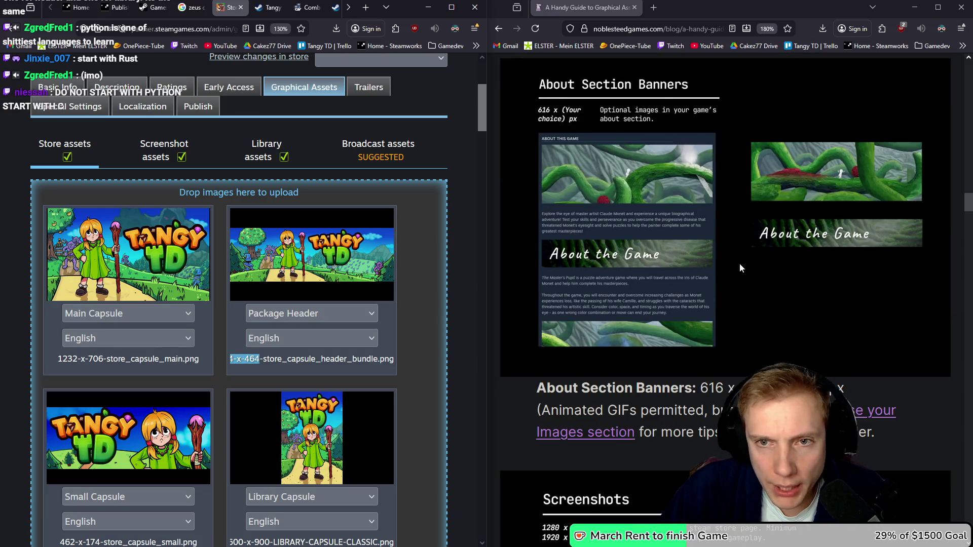
scroll(741, 269, down, 4)
scroll(741, 275, down, 10)
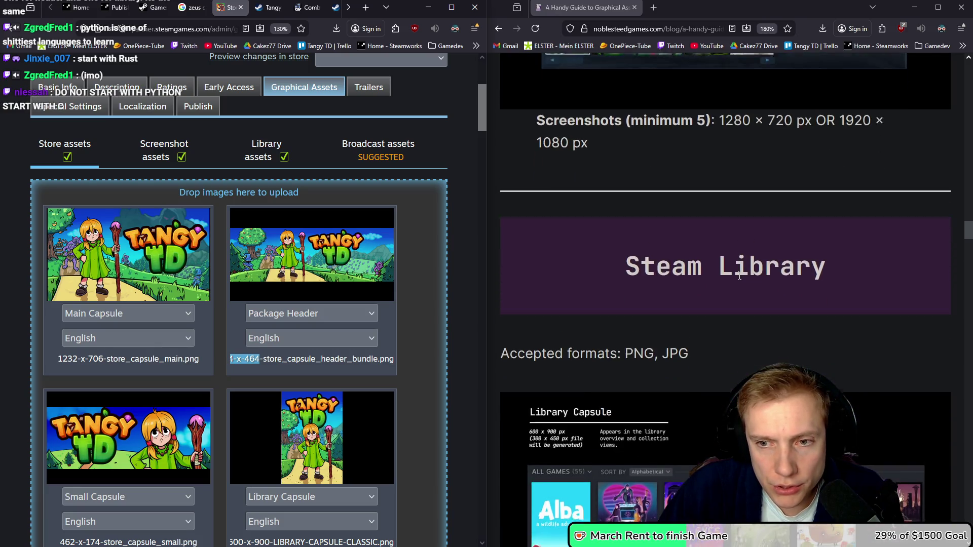
scroll(757, 283, down, 5)
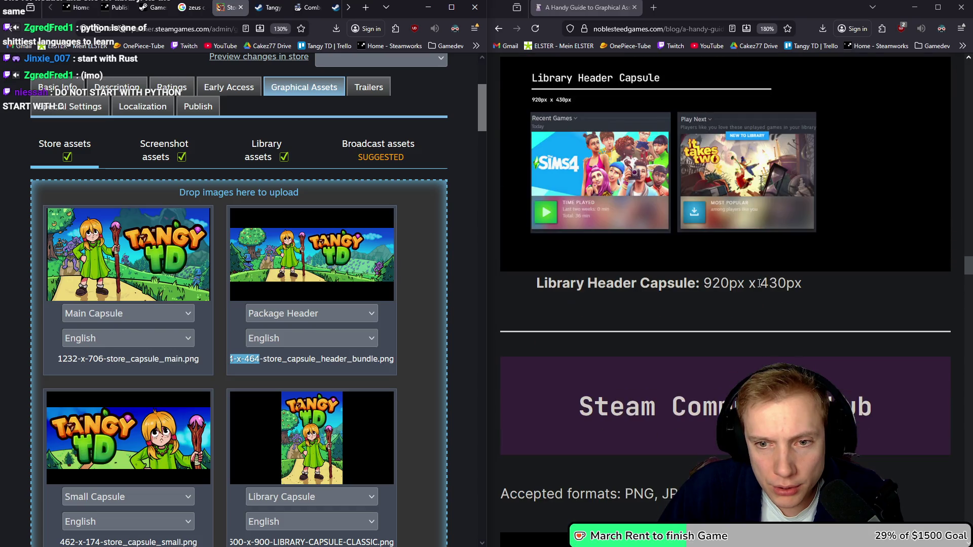
scroll(763, 284, down, 4)
scroll(755, 285, up, 1)
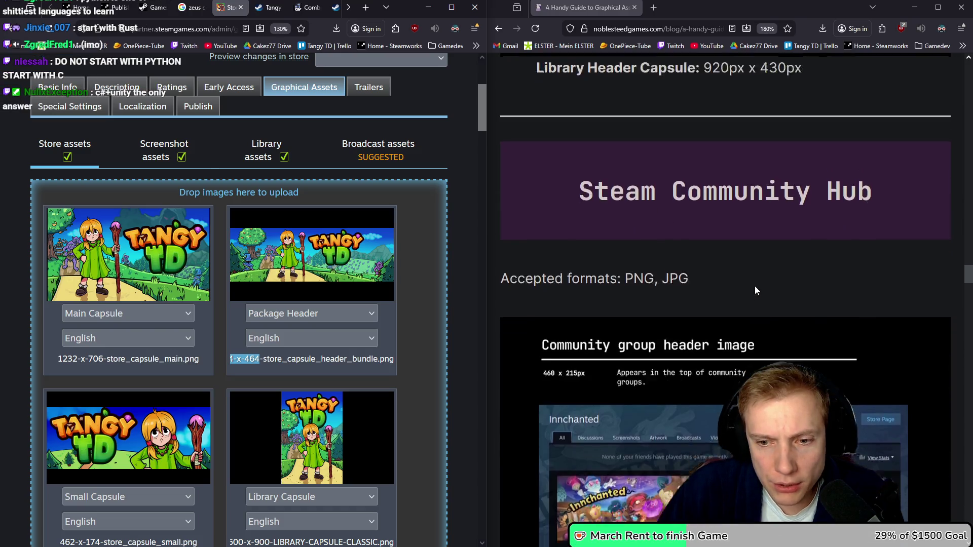
scroll(753, 285, down, 6)
scroll(775, 284, down, 10)
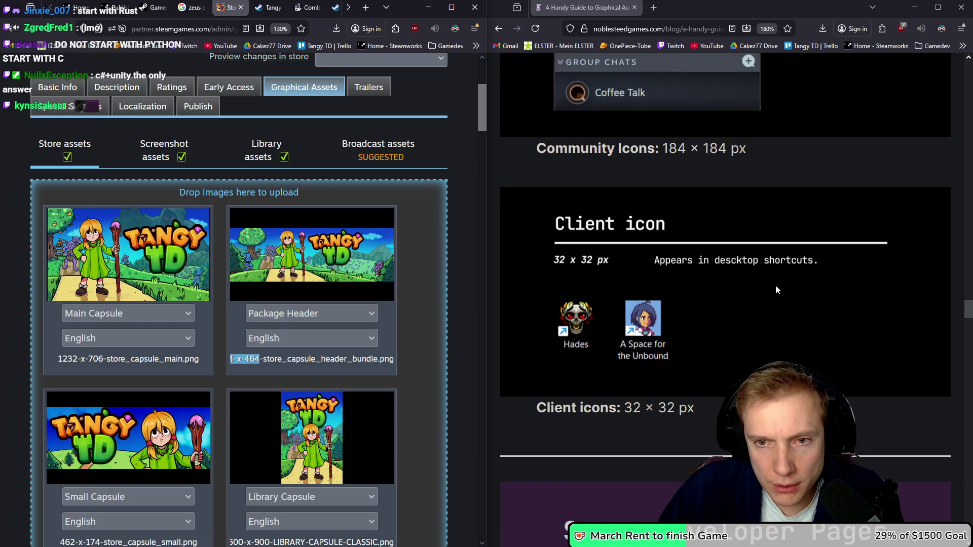
scroll(772, 284, down, 10)
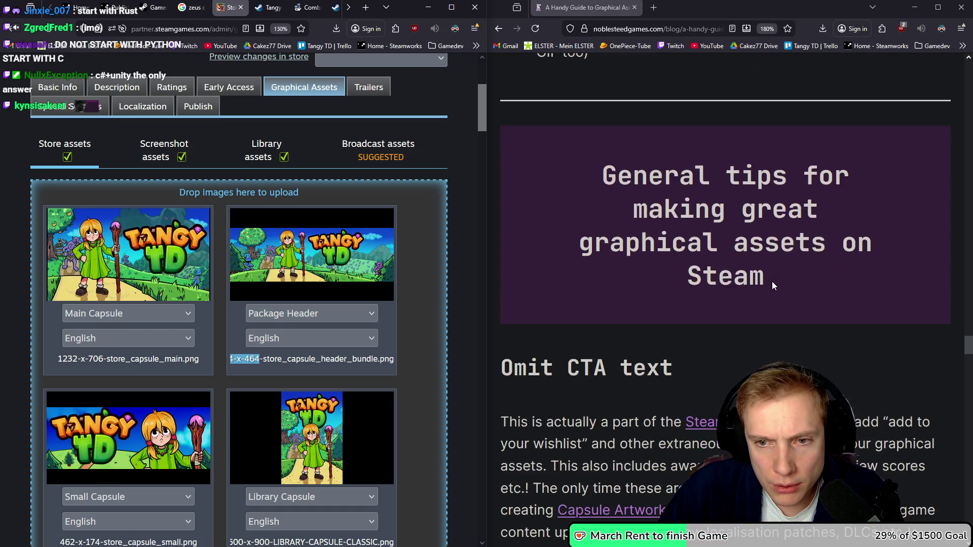
scroll(771, 282, up, 15)
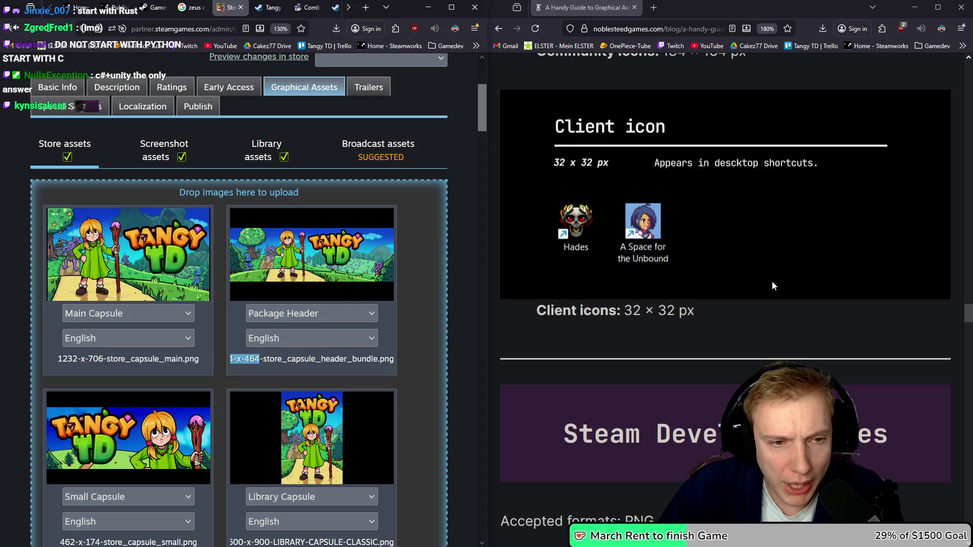
scroll(769, 281, up, 10)
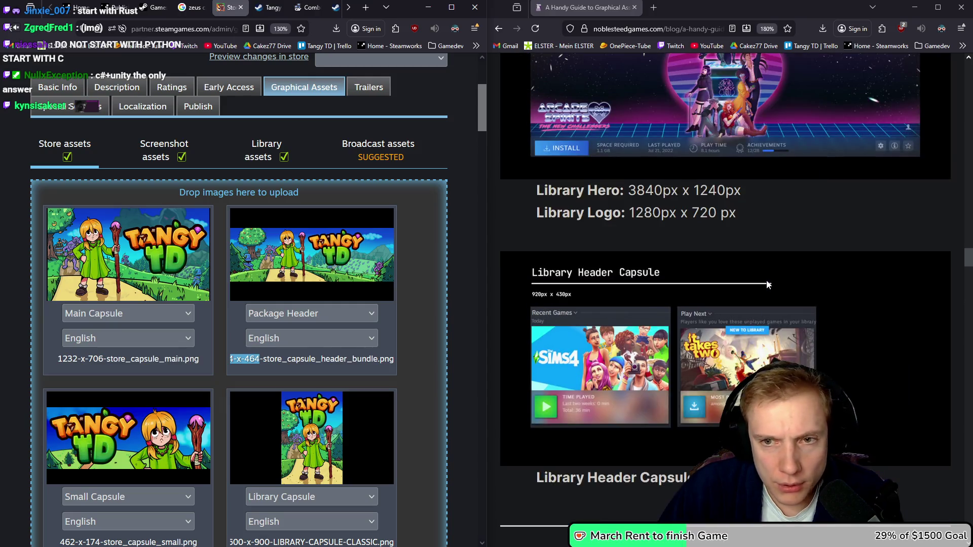
scroll(767, 281, up, 5)
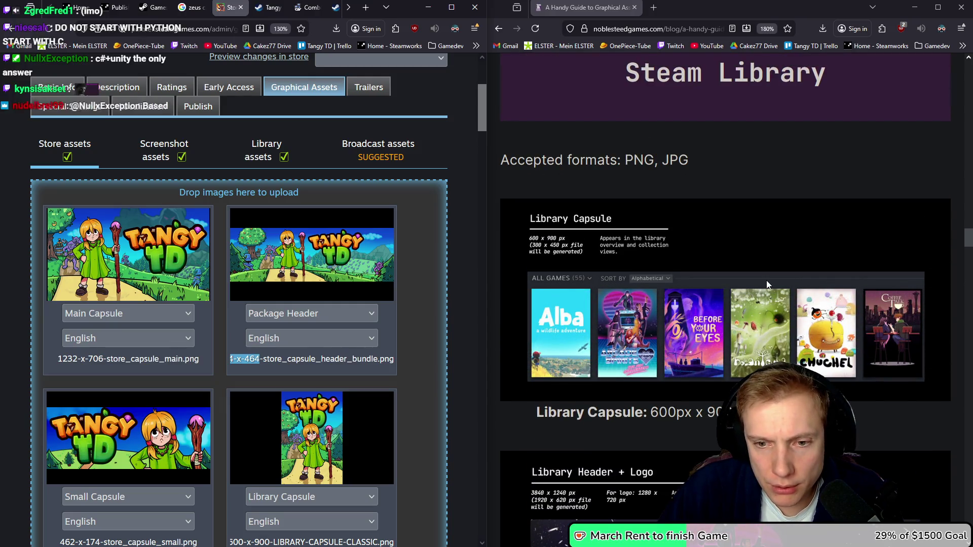
scroll(766, 281, up, 5)
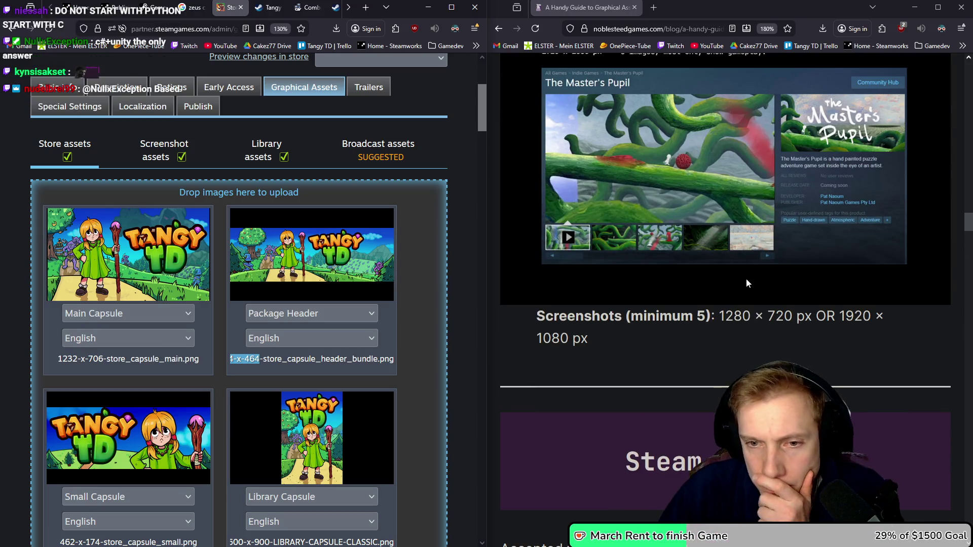
scroll(754, 317, up, 5)
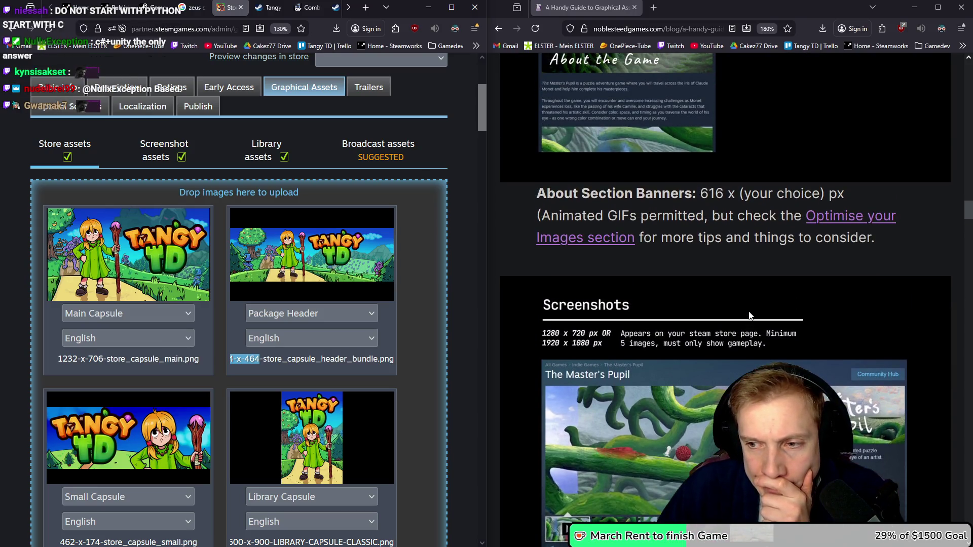
scroll(750, 315, up, 2)
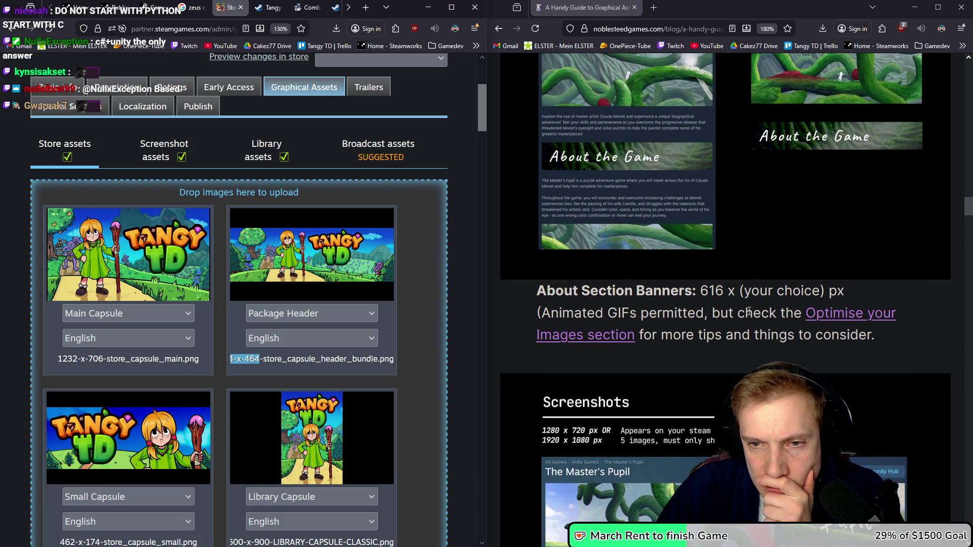
scroll(749, 311, up, 4)
scroll(748, 311, up, 6)
scroll(750, 314, up, 15)
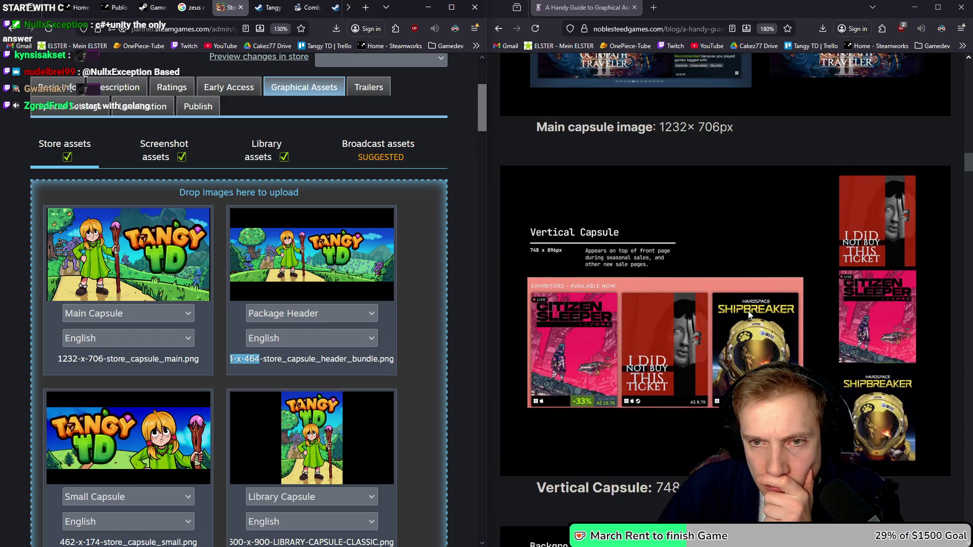
scroll(748, 311, up, 10)
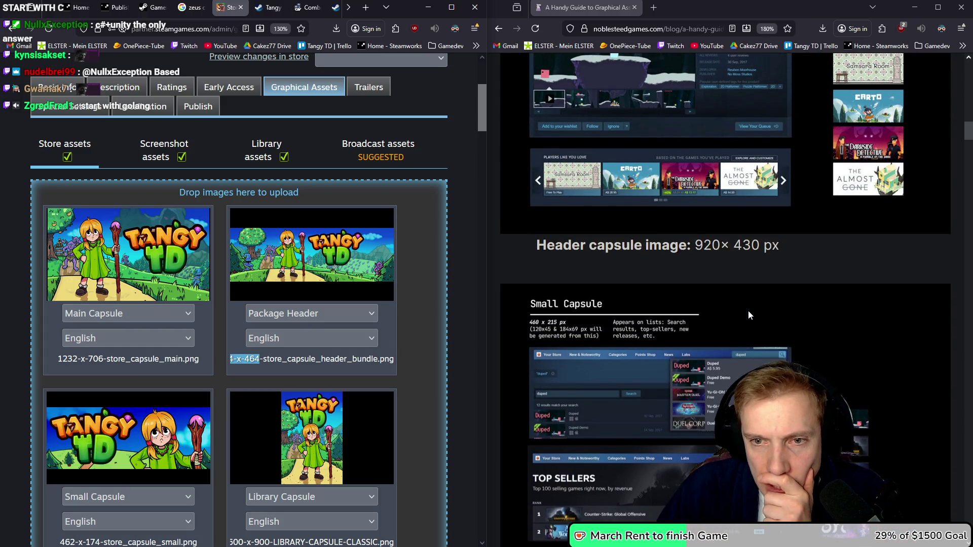
scroll(748, 311, up, 10)
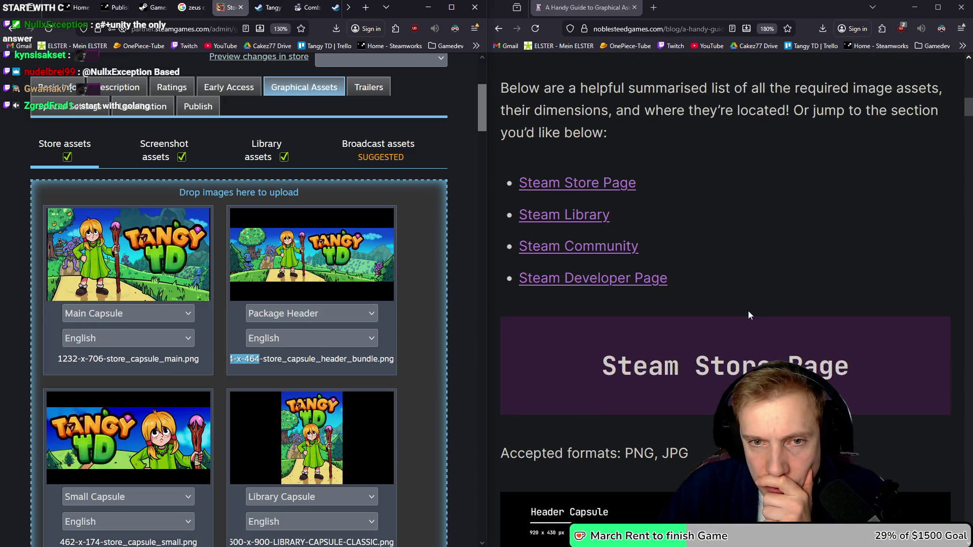
scroll(748, 311, down, 8)
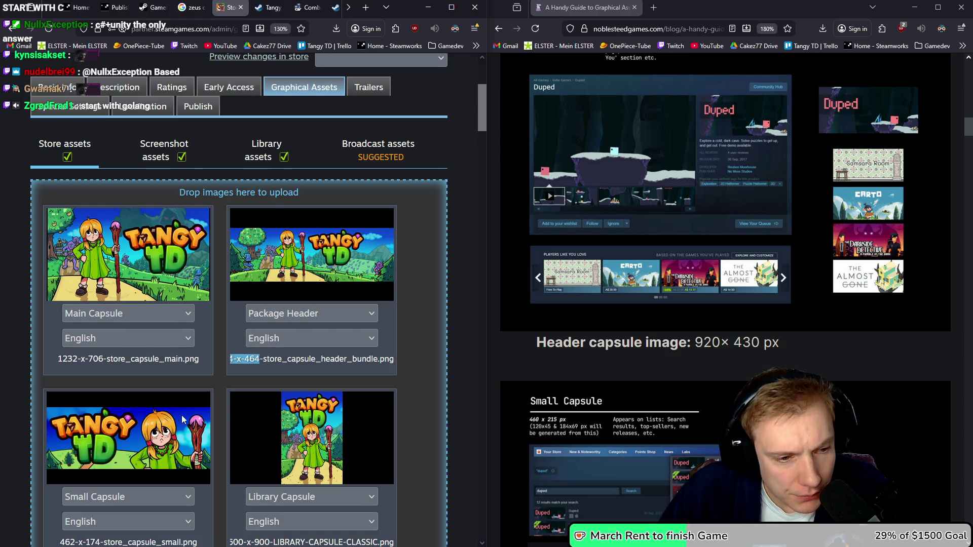
scroll(200, 386, down, 3)
- Leave the Library Capsule and Page Background types unchanged, then list the 920x430 image's type choices
click(366, 424)
click(366, 424)
scroll(345, 365, down, 5)
click(157, 387)
click(159, 388)
scroll(353, 357, down, 5)
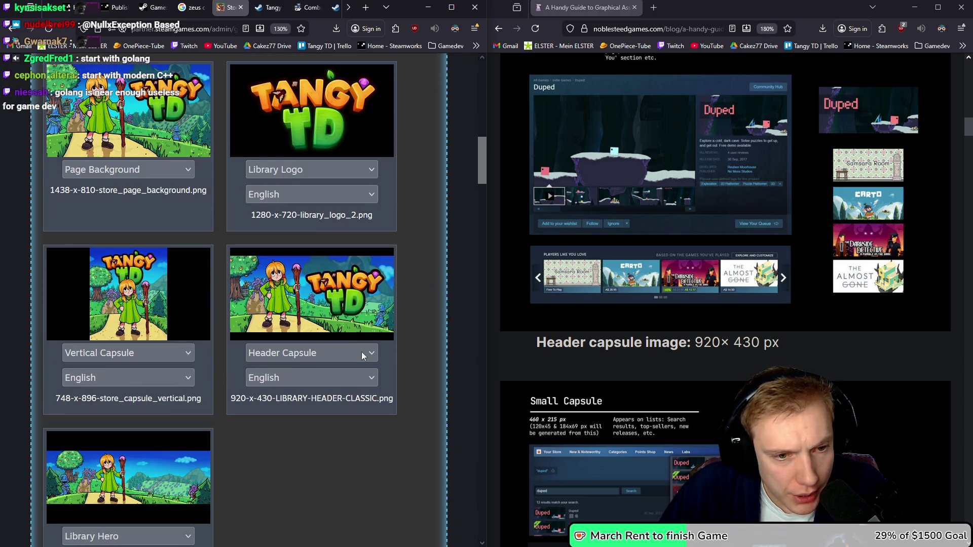
click(363, 354)
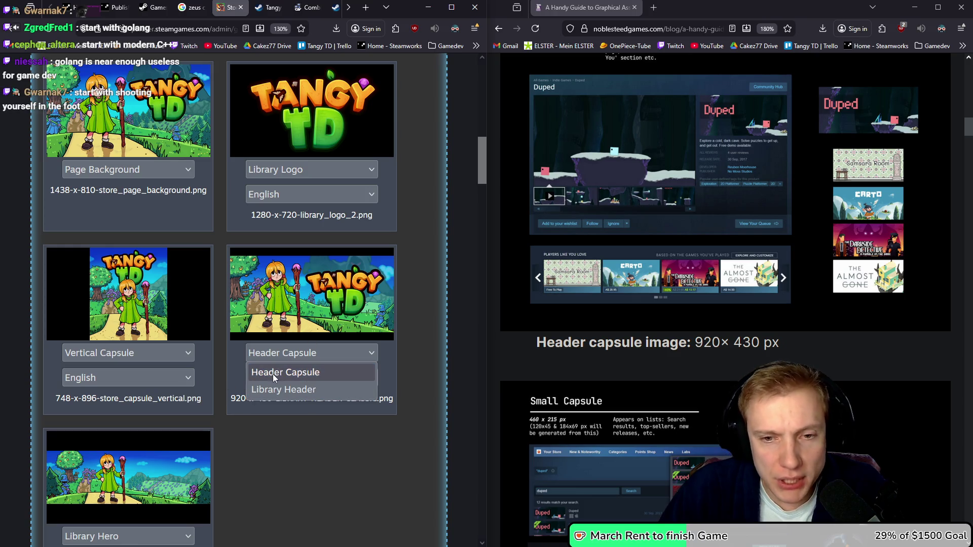
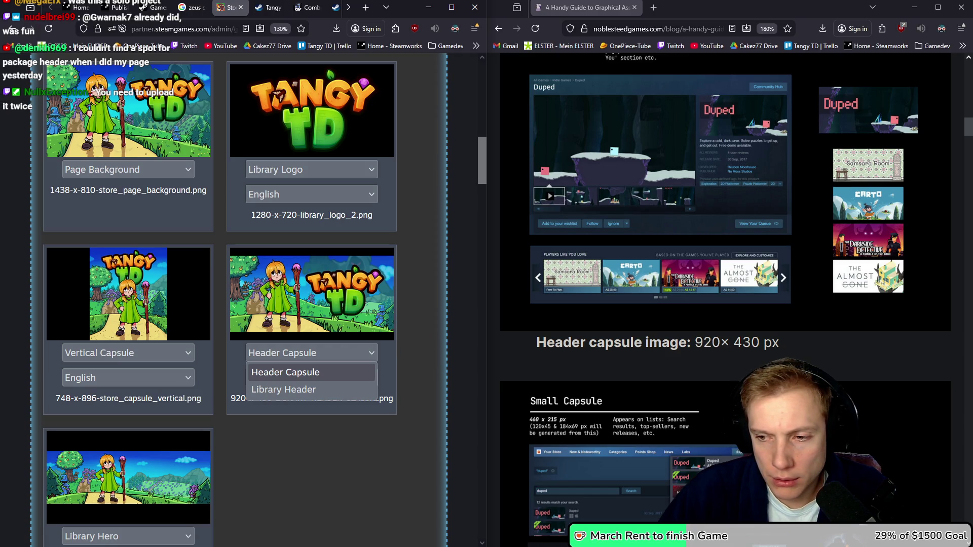
- Keep the first 920x430 image as Header Capsule and stage a second copy as Library Header
click(737, 310)
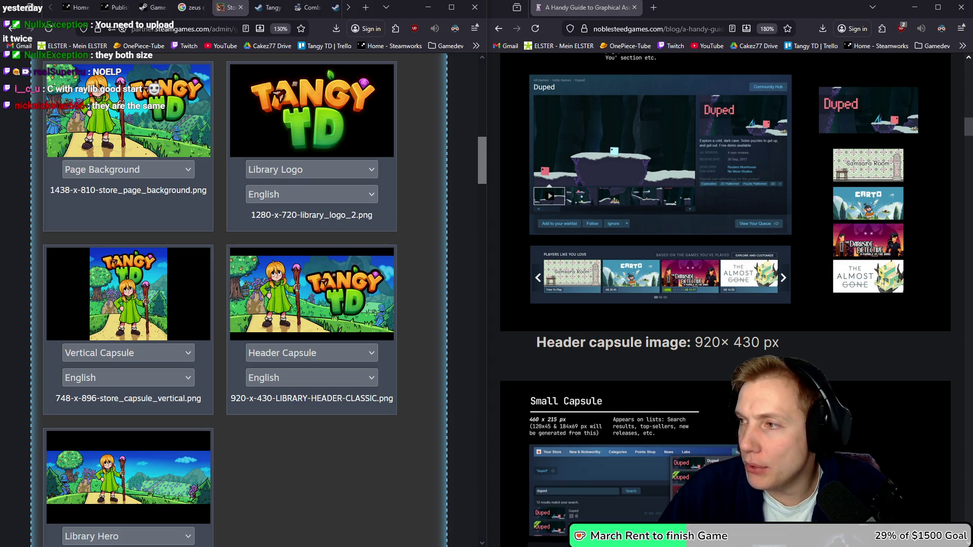
drag(303, 443, 339, 460)
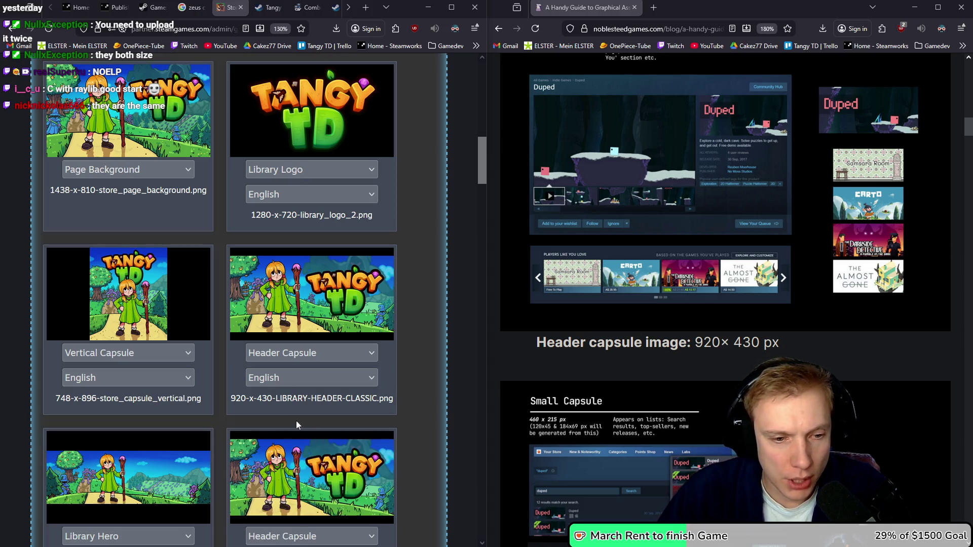
scroll(296, 421, down, 3)
click(366, 392)
click(284, 430)
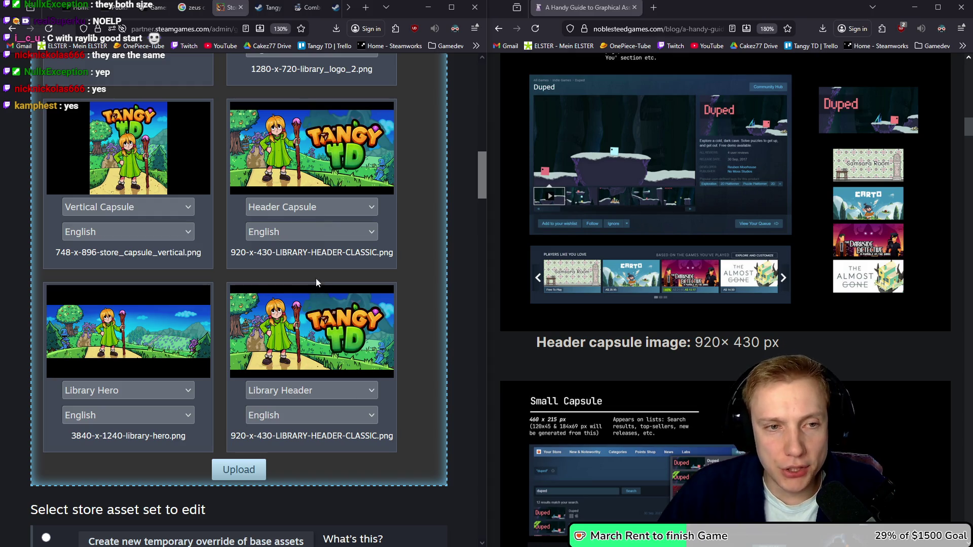
- Review the staged capsule, header, background, logo and library images and their asset tags
scroll(339, 314, up, 5)
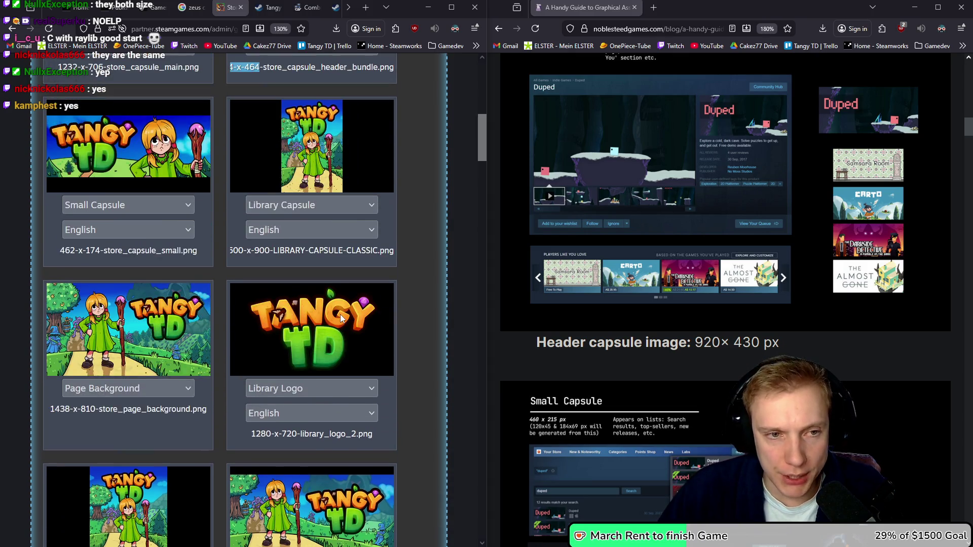
scroll(340, 314, down, 3)
scroll(319, 306, up, 10)
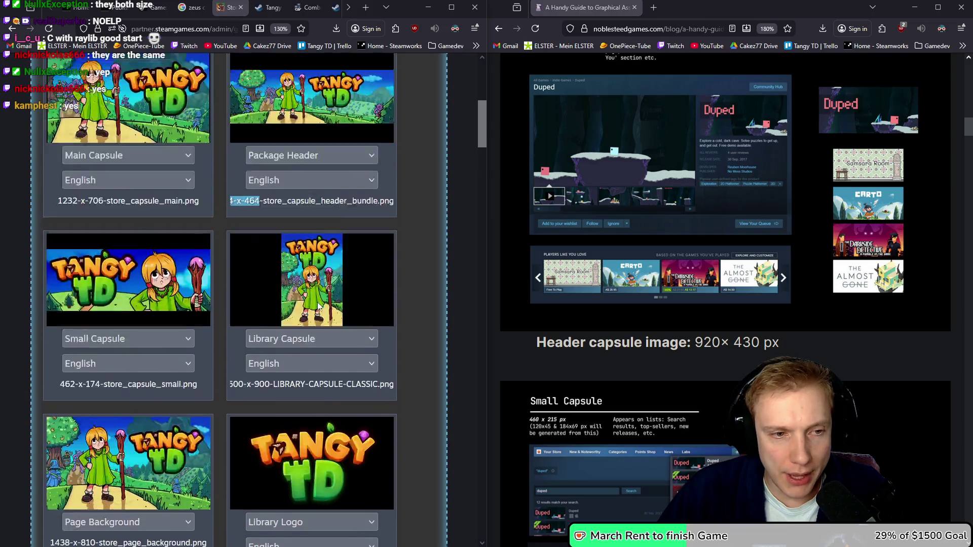
scroll(315, 309, down, 1)
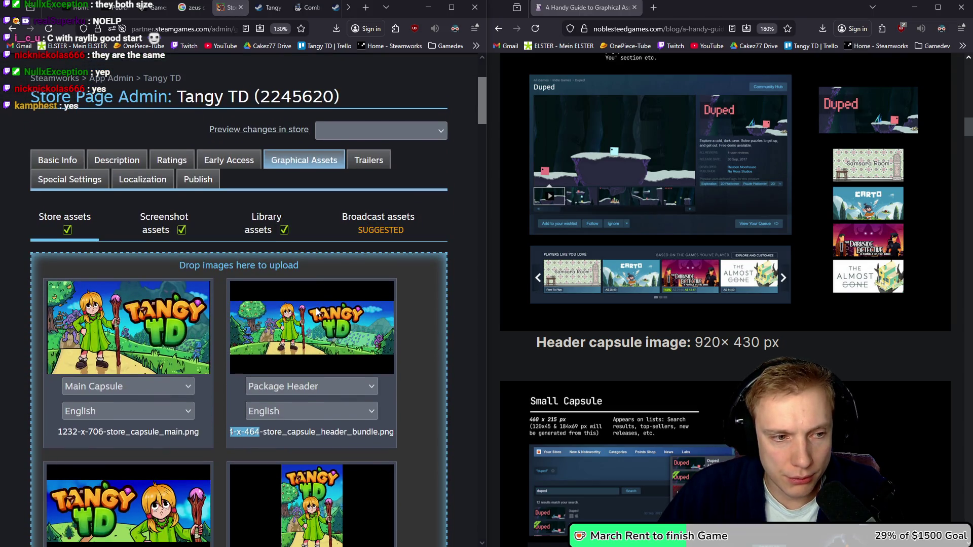
scroll(316, 310, down, 2)
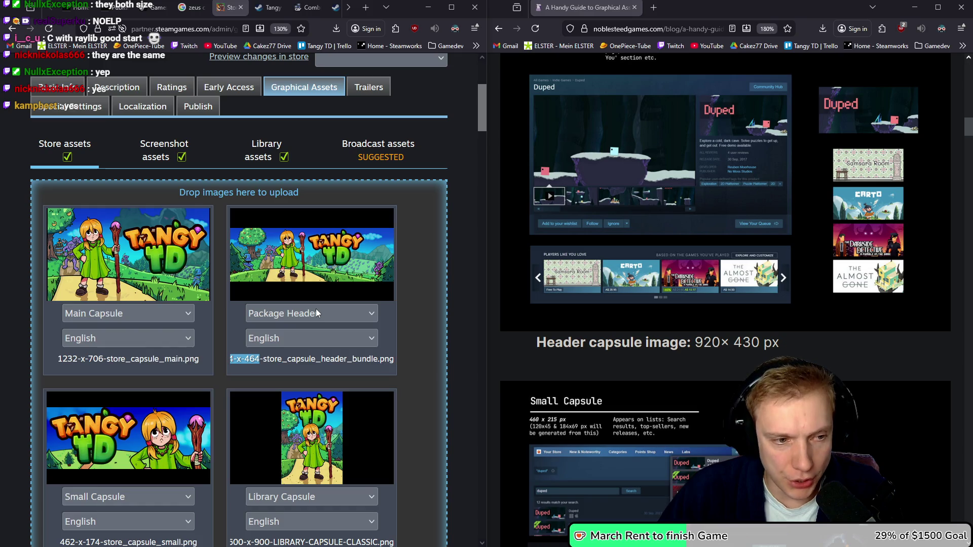
click(168, 315)
click(170, 315)
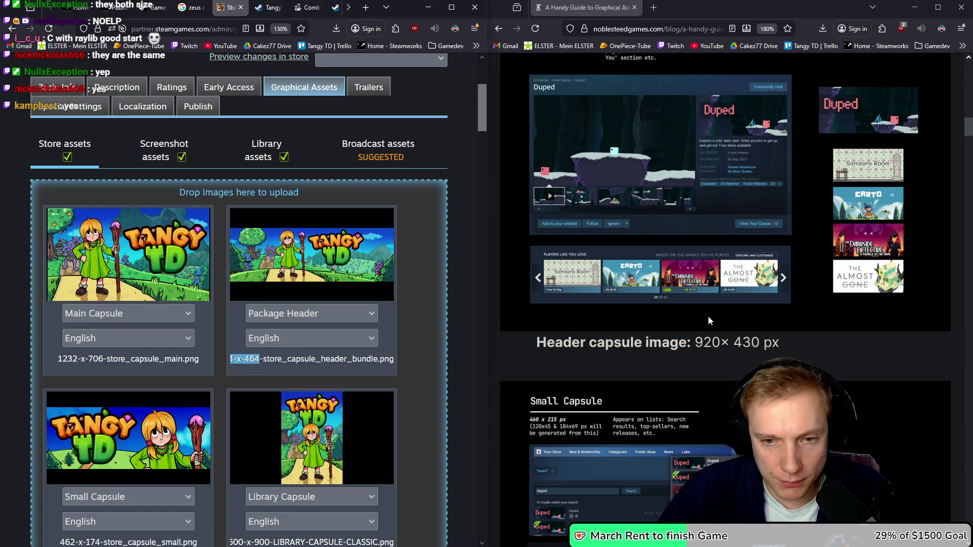
scroll(630, 347, up, 10)
scroll(631, 344, down, 15)
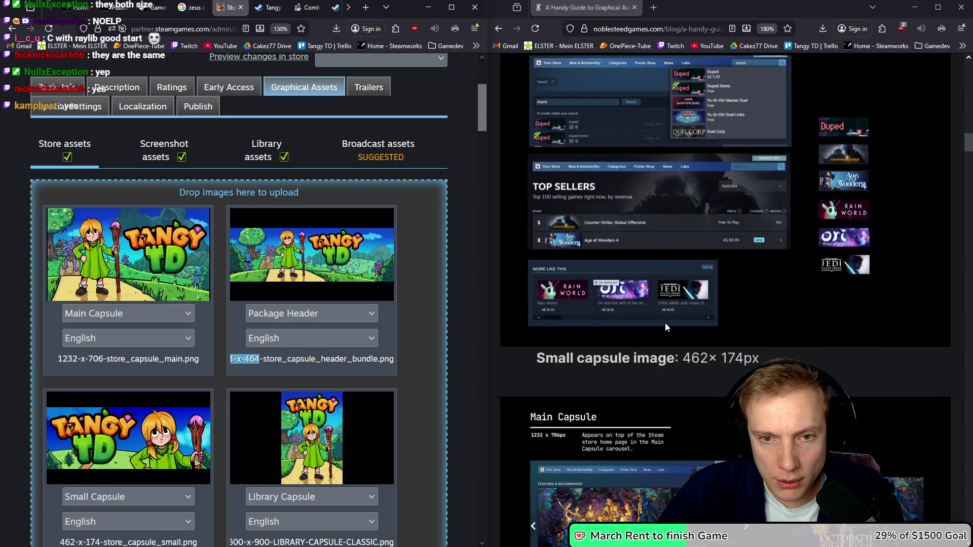
scroll(667, 323, down, 5)
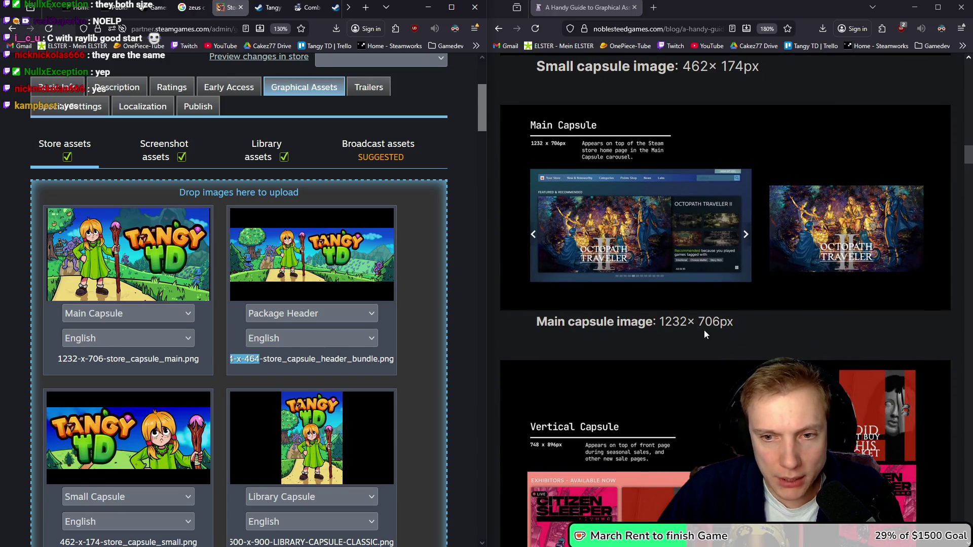
scroll(115, 359, down, 12)
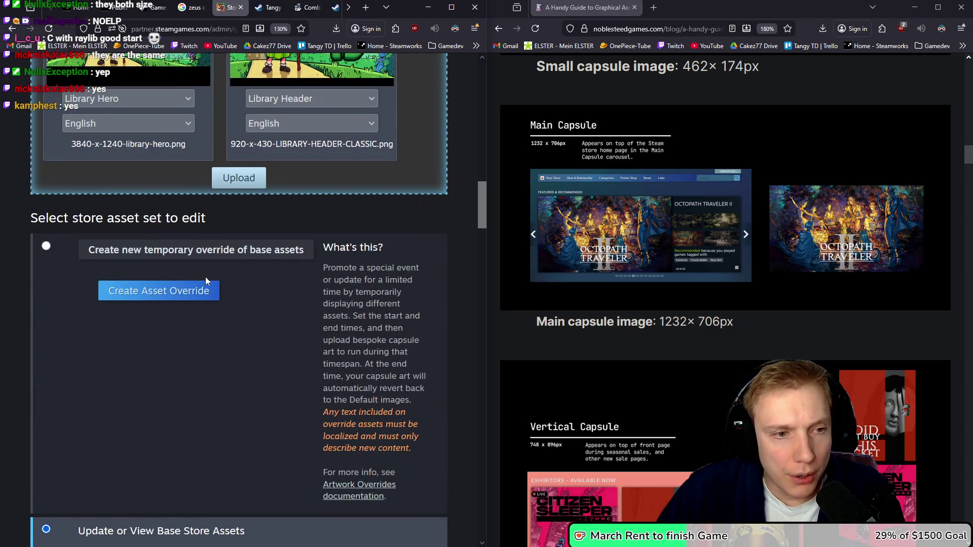
- Start the upload and affirm the Main Capsule and Package Header image and no-text rules
click(238, 178)
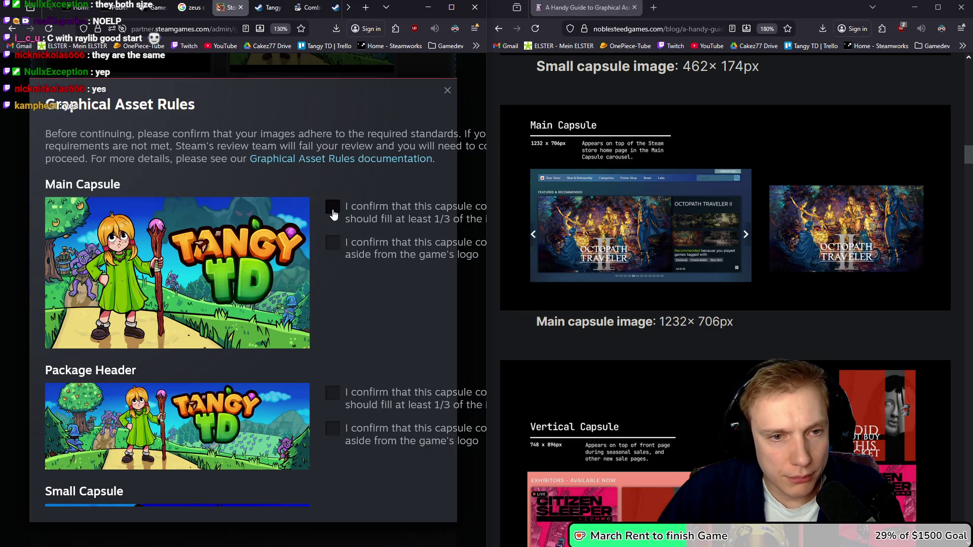
click(333, 207)
scroll(354, 259, down, 4)
click(333, 235)
scroll(386, 246, up, 4)
click(334, 245)
scroll(336, 283, down, 2)
click(333, 348)
scroll(365, 314, down, 1)
scroll(399, 297, down, 4)
- Affirm the rule confirmations for the Small Capsule, Library Capsule and Library Logo
click(333, 198)
click(333, 233)
click(334, 332)
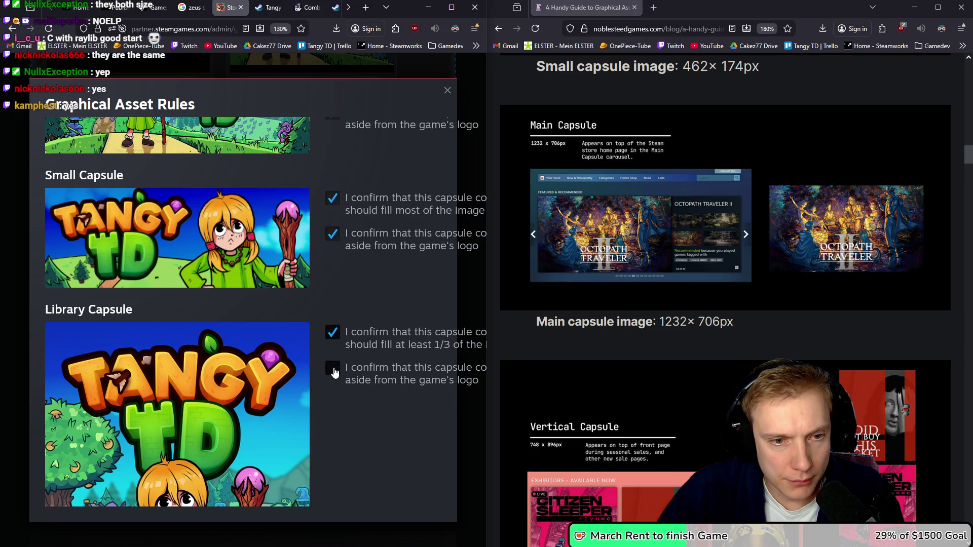
click(334, 372)
scroll(399, 311, down, 10)
scroll(358, 285, up, 3)
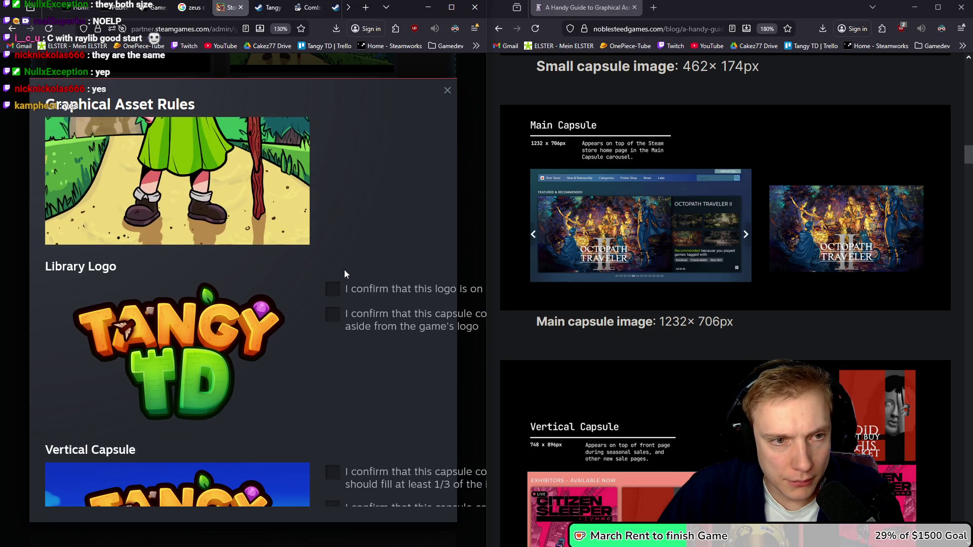
click(335, 289)
click(334, 315)
scroll(330, 264, down, 5)
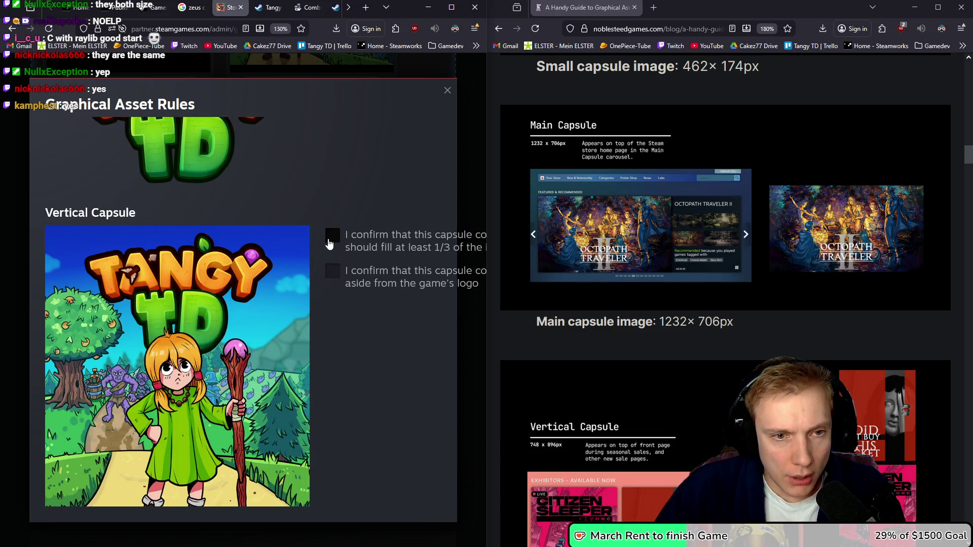
- Affirm Vertical Capsule, Header Capsule, Library Hero and Library Header rules, then Confirm and Upload
click(334, 269)
scroll(363, 266, down, 5)
click(333, 271)
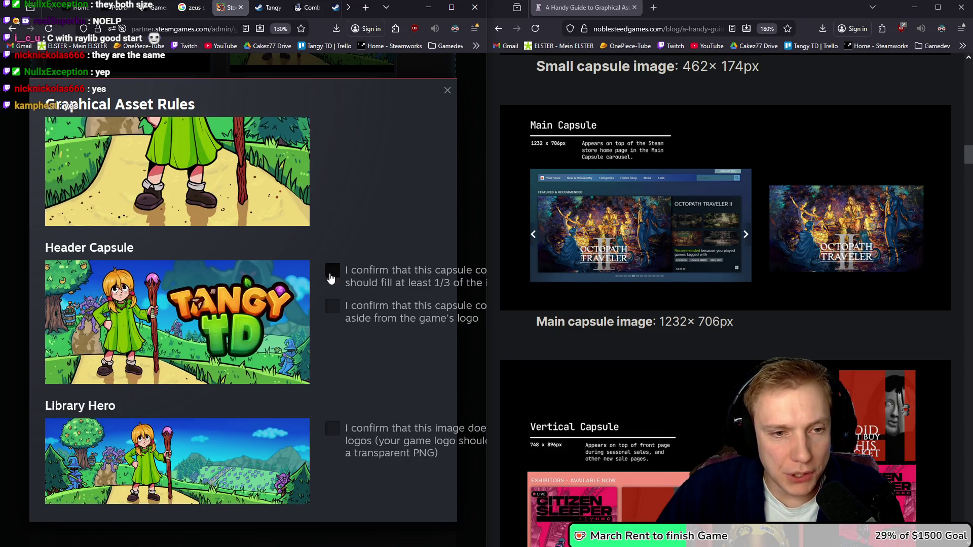
click(335, 309)
scroll(344, 315, down, 3)
click(332, 273)
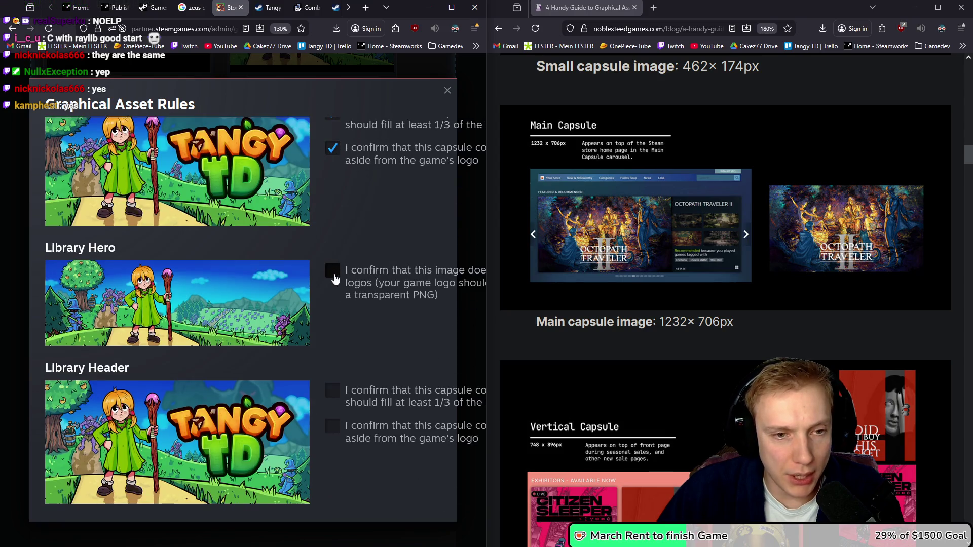
click(333, 390)
click(332, 426)
scroll(372, 344, down, 2)
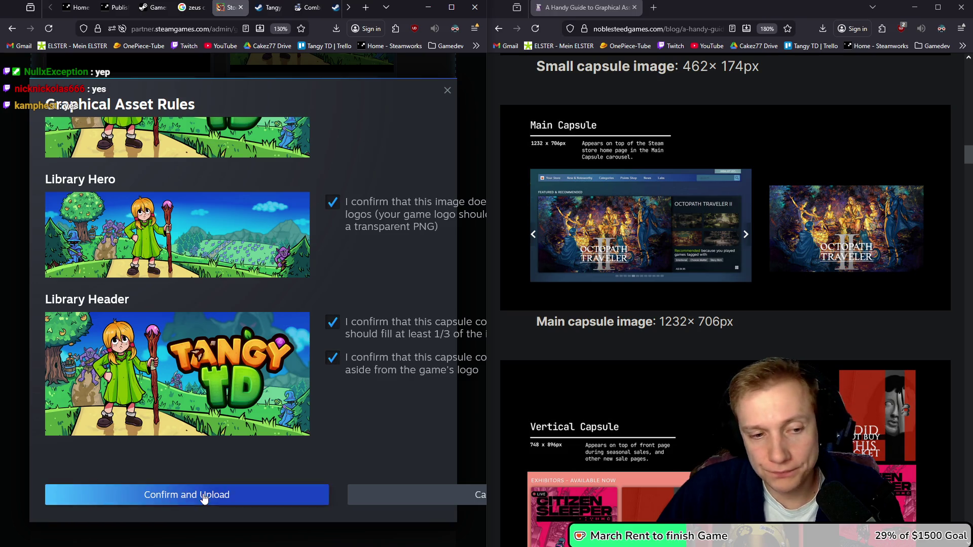
click(205, 495)
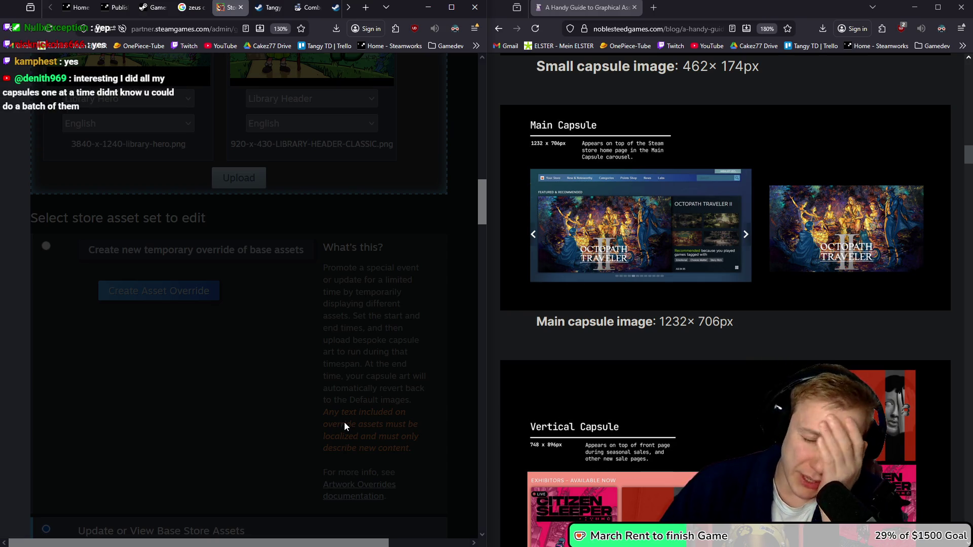
- Dismiss the 'Store data failed to save' error and agree to update the base store assets
scroll(354, 403, down, 10)
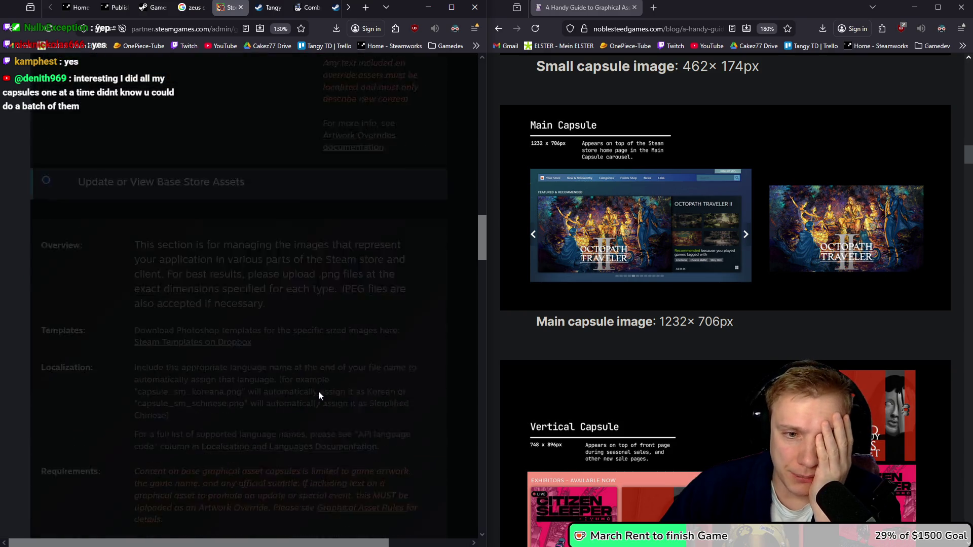
scroll(263, 378, up, 10)
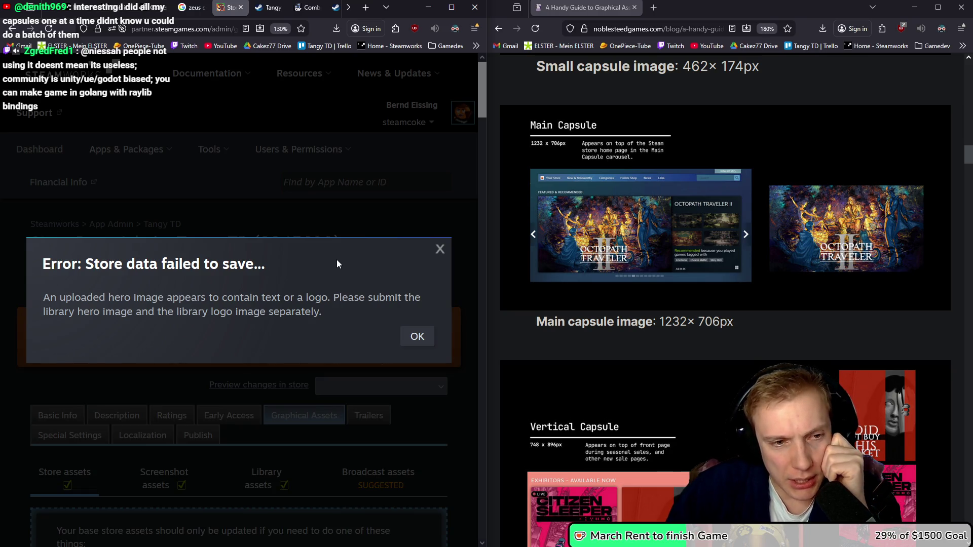
click(415, 339)
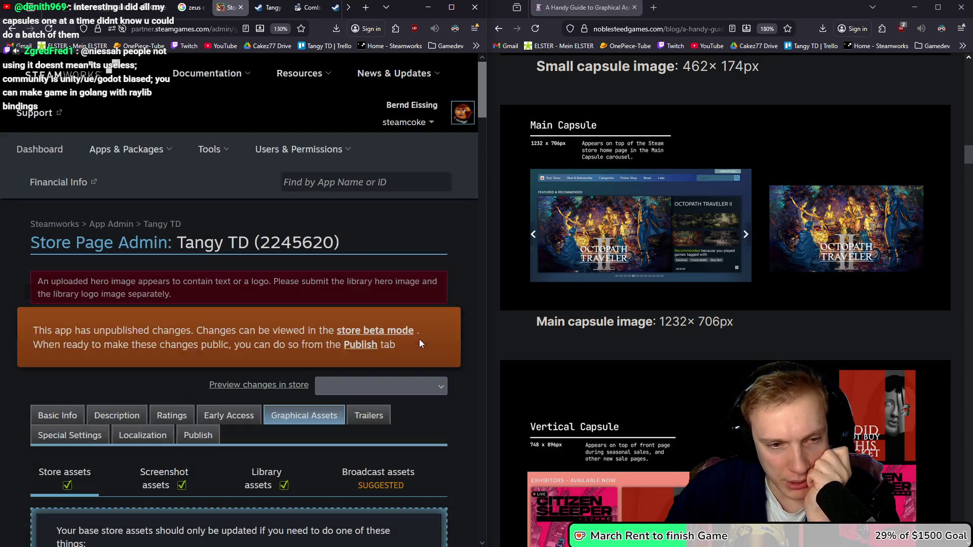
scroll(348, 296, down, 5)
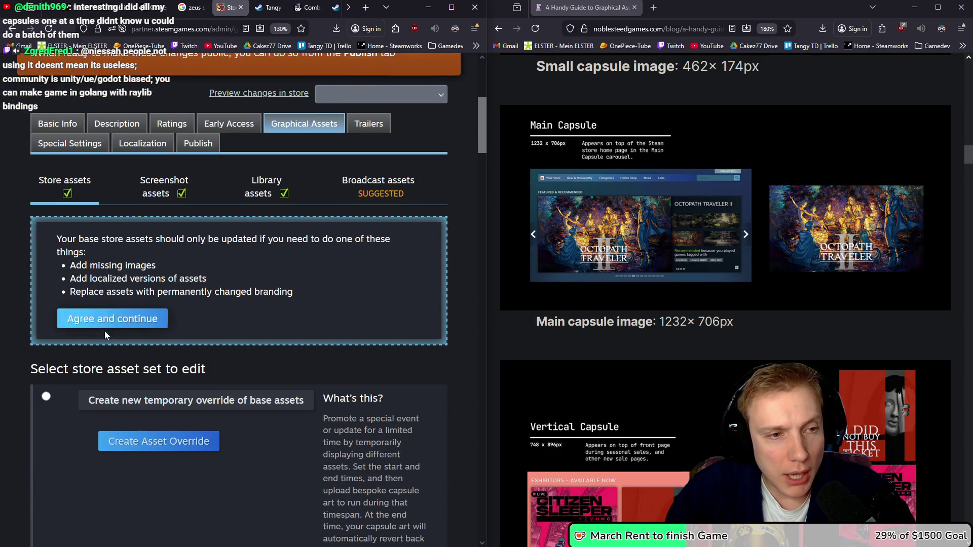
click(110, 328)
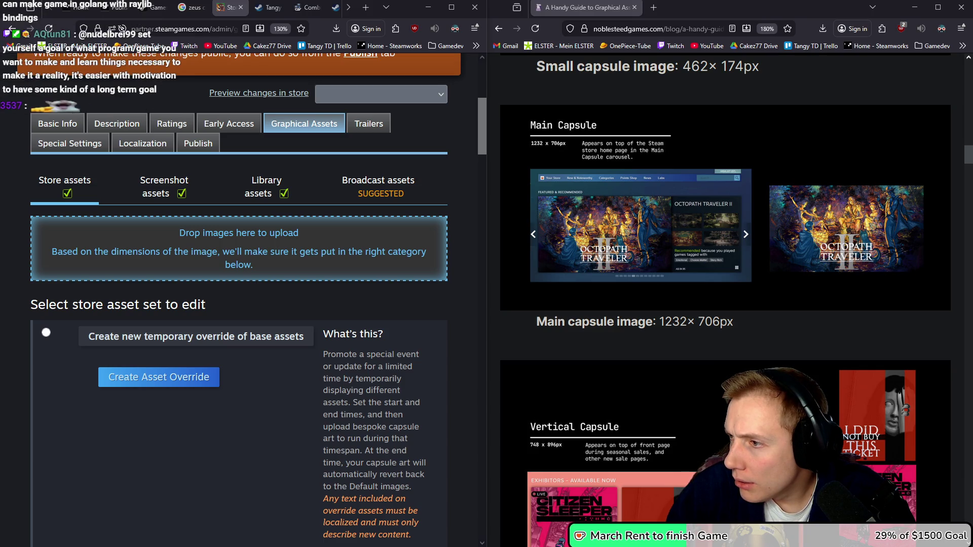
- Stage the library hero image, affirm it contains no logo, and submit it for upload
drag(320, 262, 272, 237)
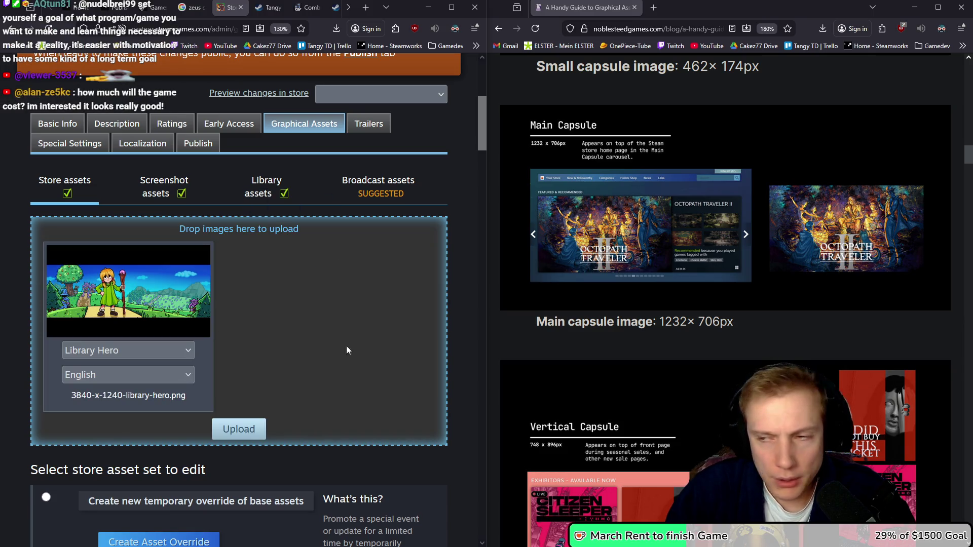
click(238, 429)
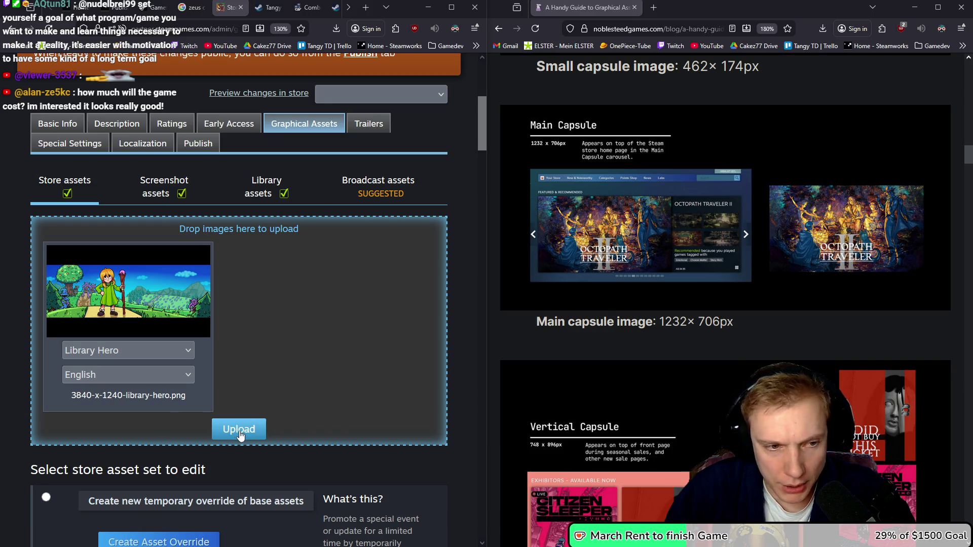
click(333, 283)
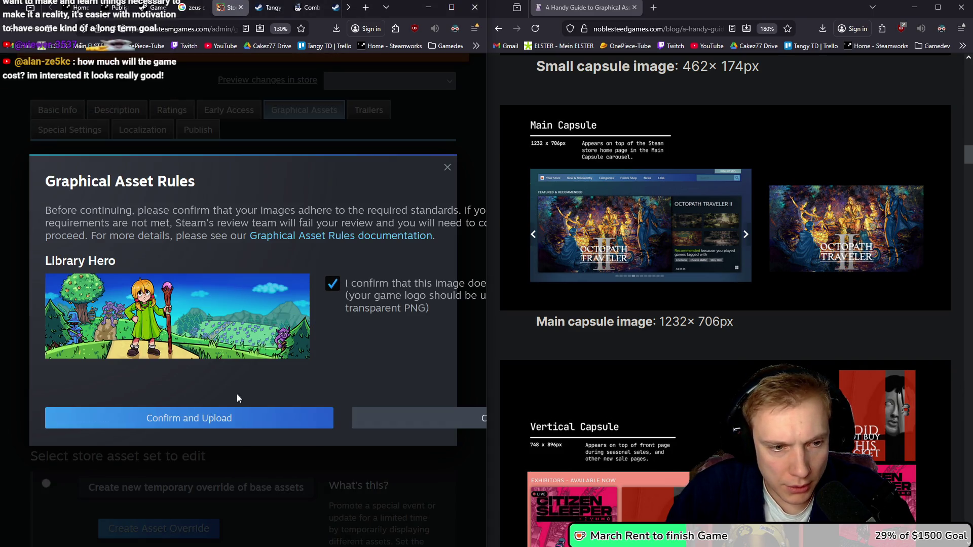
click(236, 416)
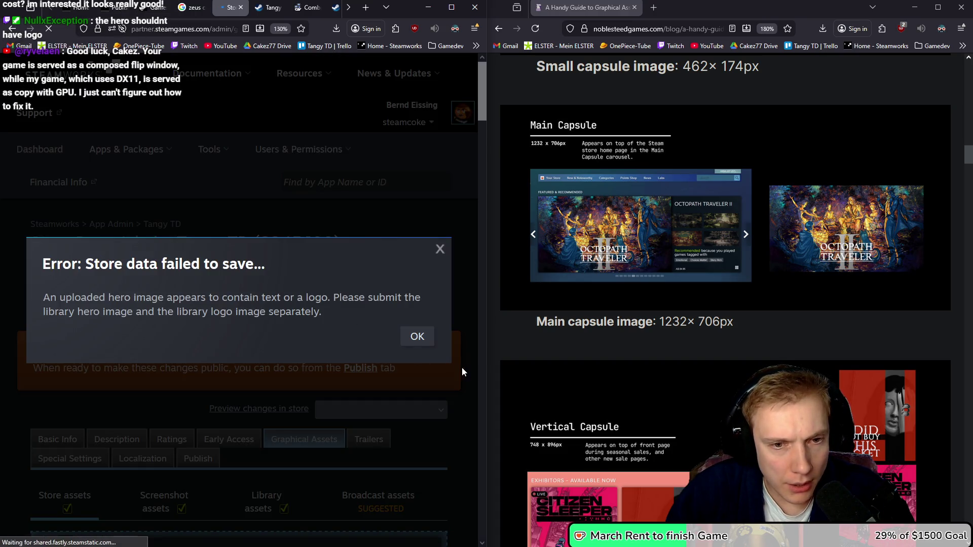
- Dismiss the store data save error and accept the asset update terms
click(425, 344)
scroll(332, 307, down, 7)
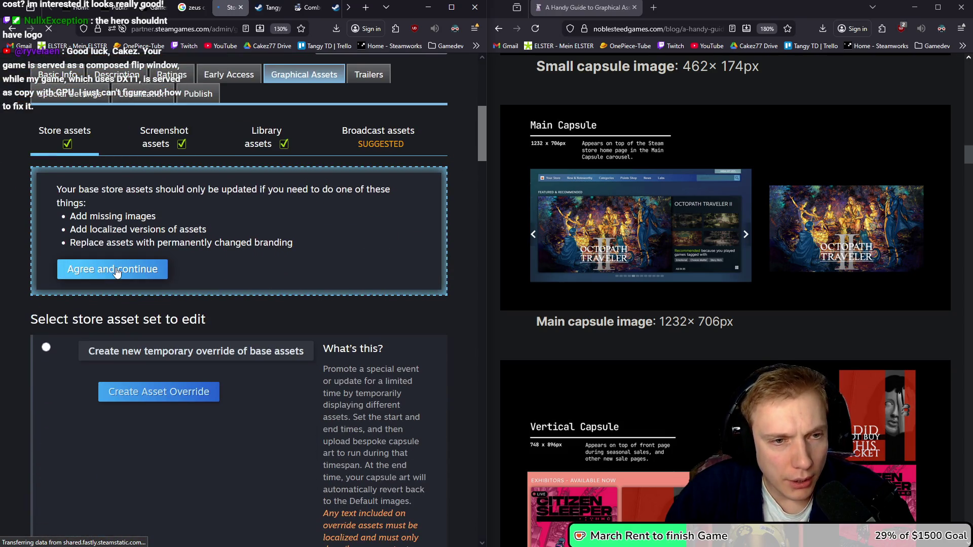
click(117, 271)
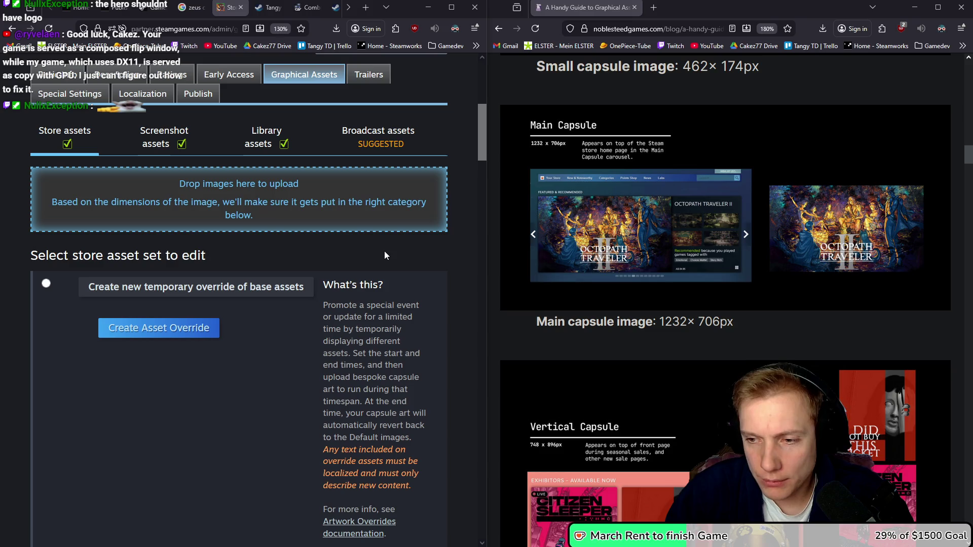
- Queue 3840-x-1240-library-hero.png with its no-text-or-logos confirmation, then maximize the browser
mouse_move(559, 299)
mouse_down()
mouse_move(210, 194)
mouse_move(252, 229)
mouse_up()
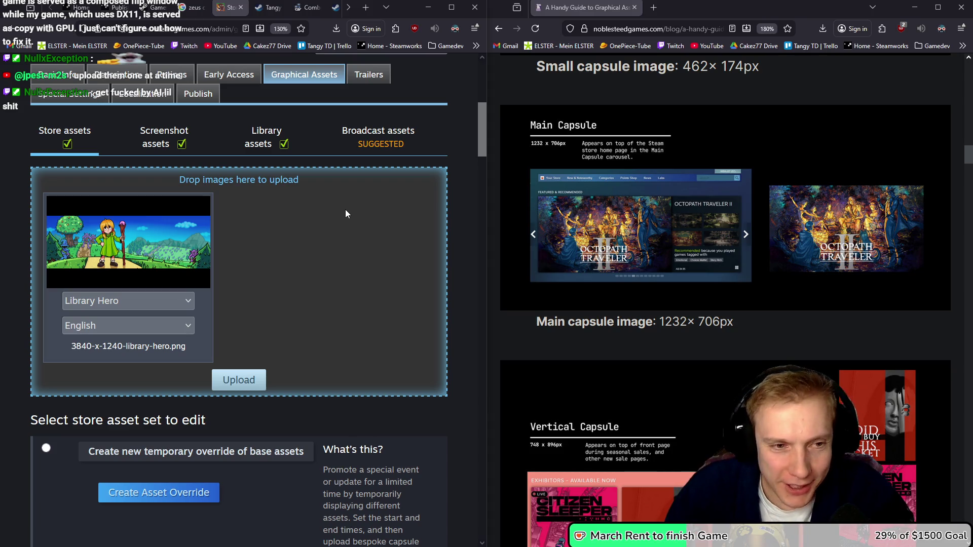
click(243, 379)
click(333, 285)
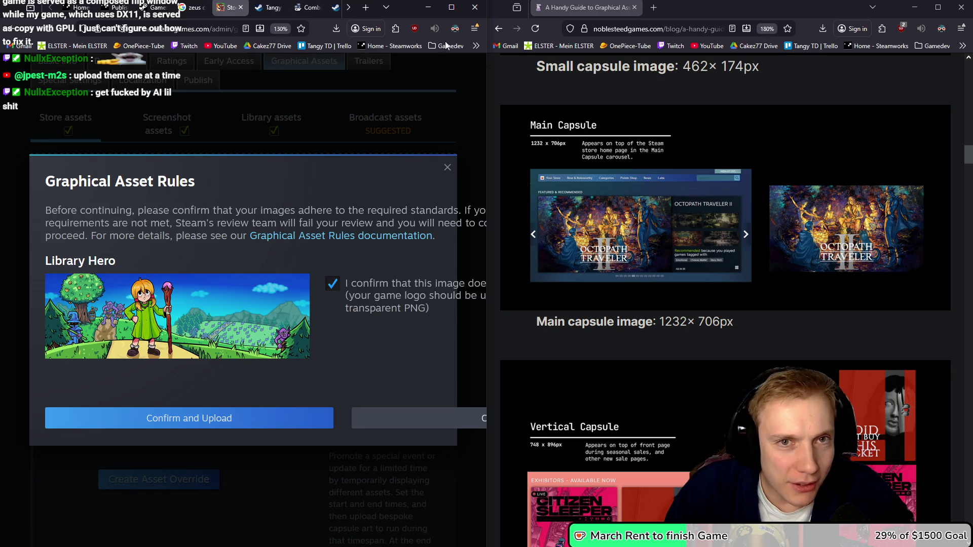
key(super+Up)
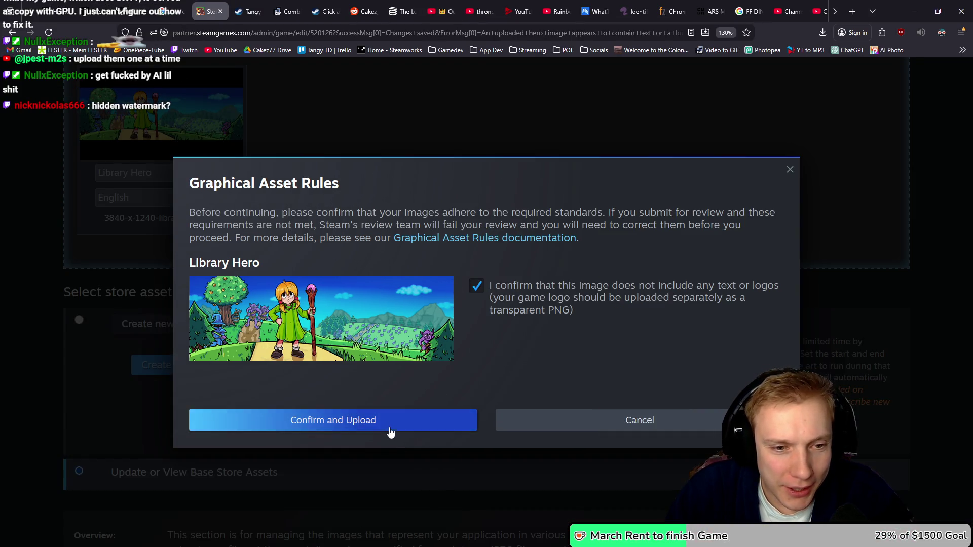
- Submit the Library Hero, dismiss its rejection error, and re-accept the asset update terms
click(390, 423)
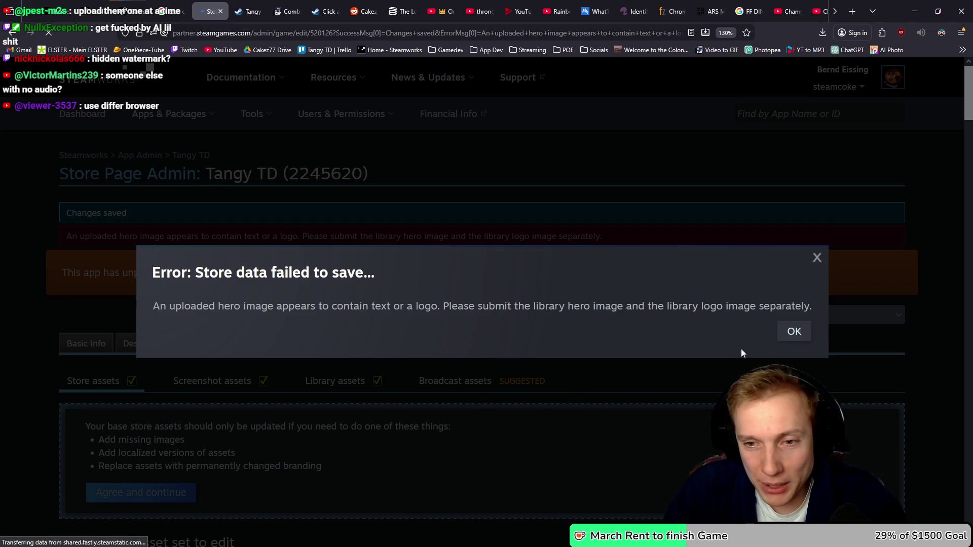
click(794, 332)
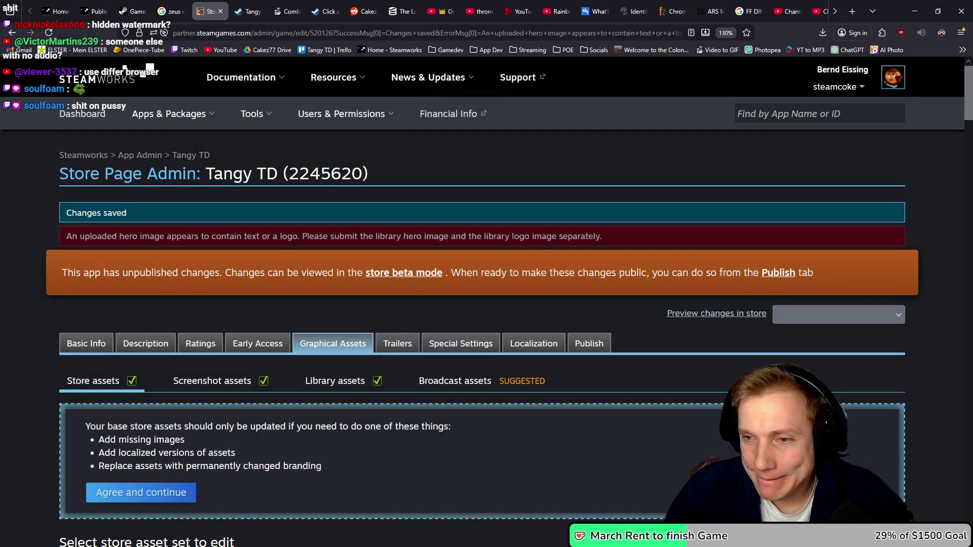
scroll(549, 241, down, 5)
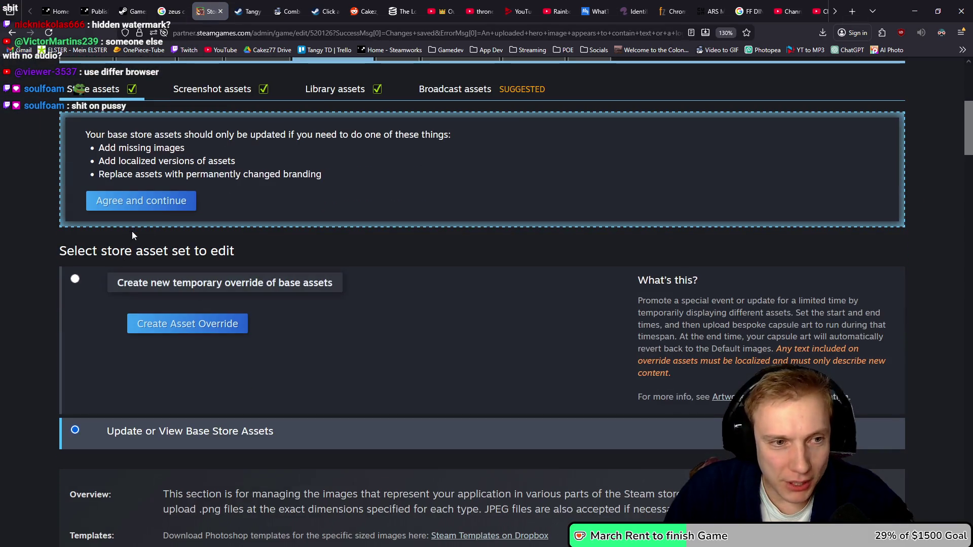
click(169, 201)
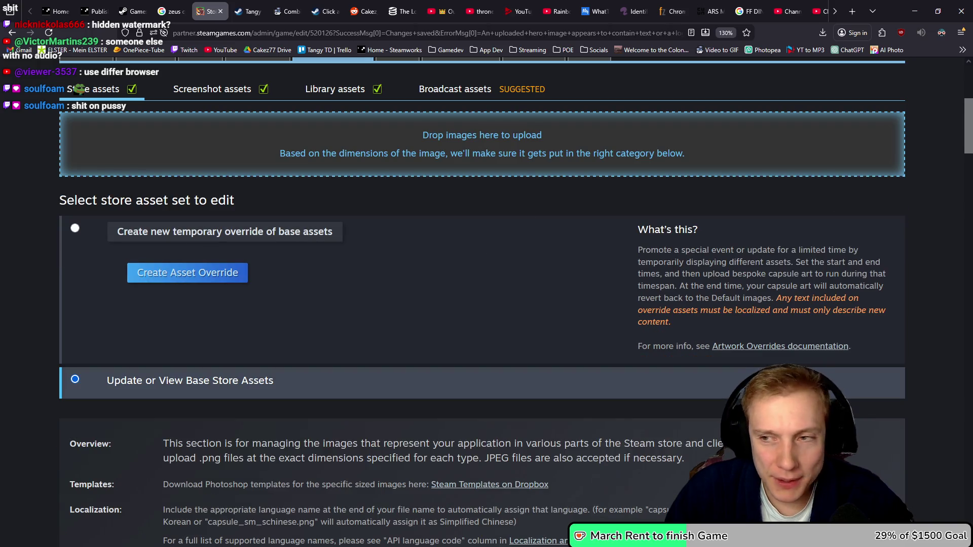
- Upload the Tangy TD library logo with its transparent-background and no-text confirmations
drag(972, 161, 404, 160)
click(470, 330)
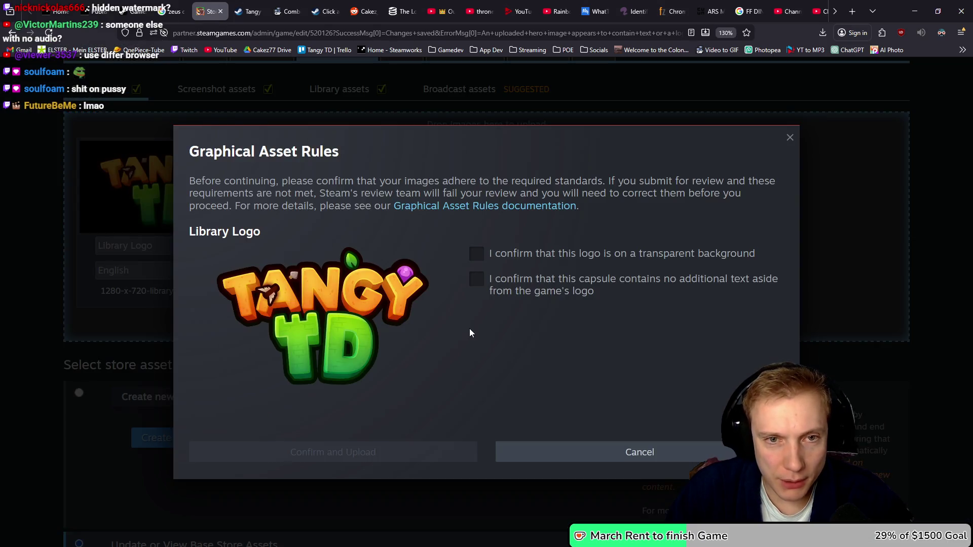
click(477, 254)
click(477, 280)
click(413, 449)
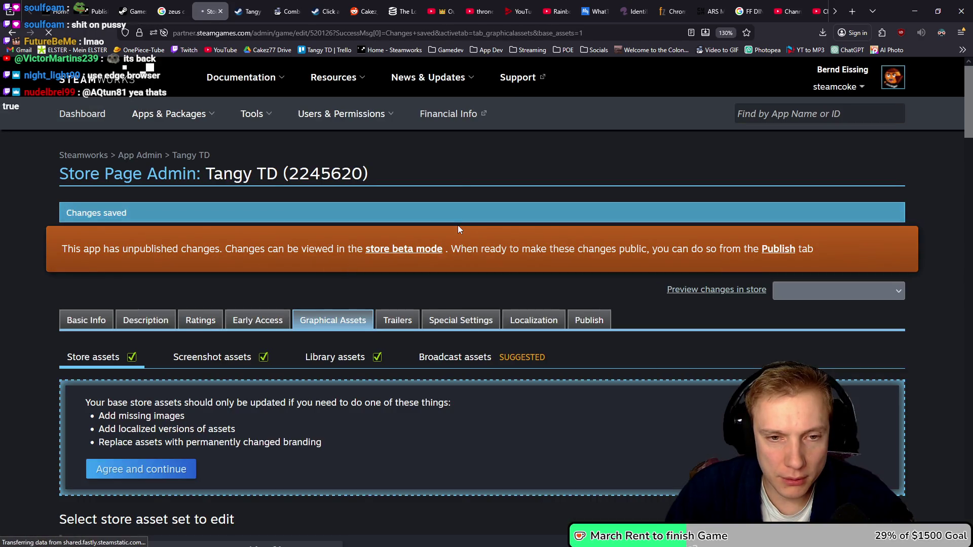
- Retry the Library Hero upload, dismiss the repeated text-or-logo rejection, and go to Publish
scroll(458, 228, down, 3)
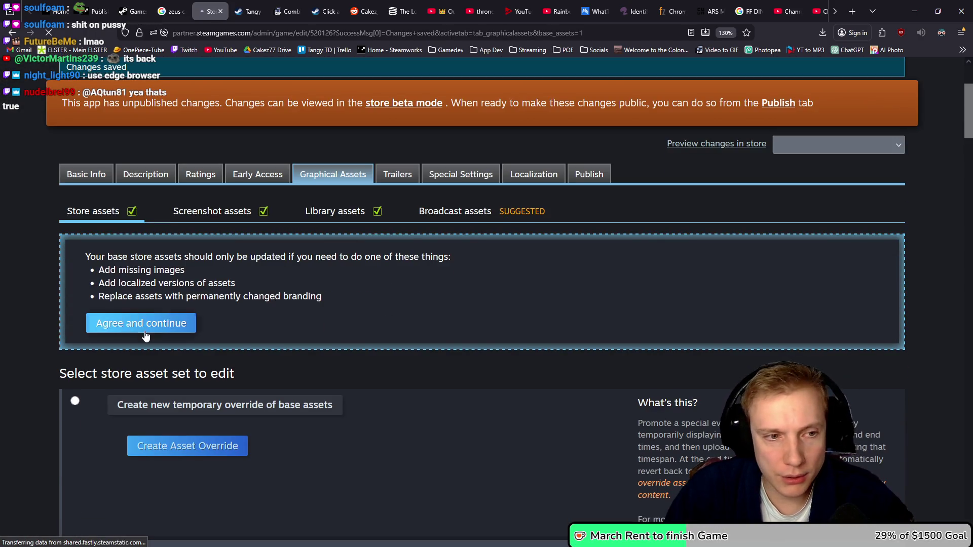
click(141, 324)
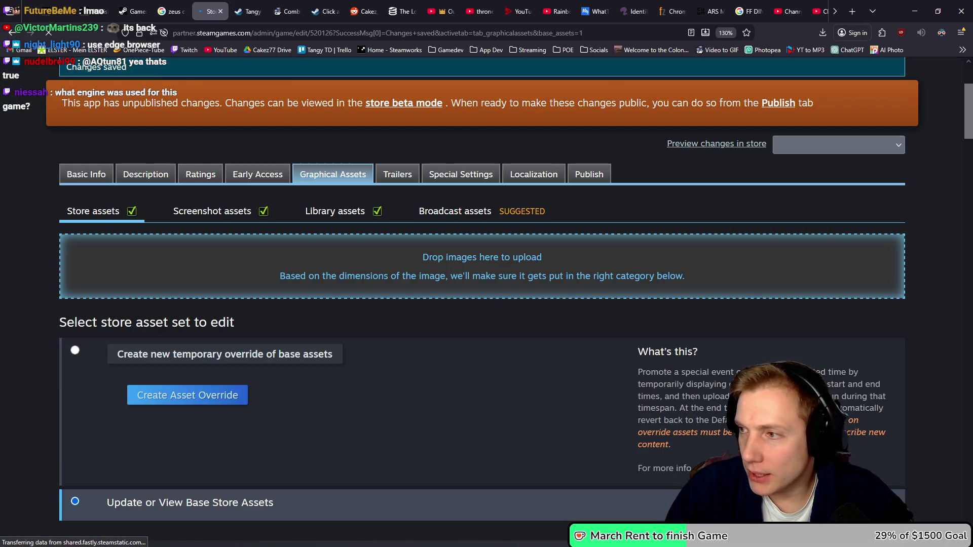
drag(375, 213, 486, 280)
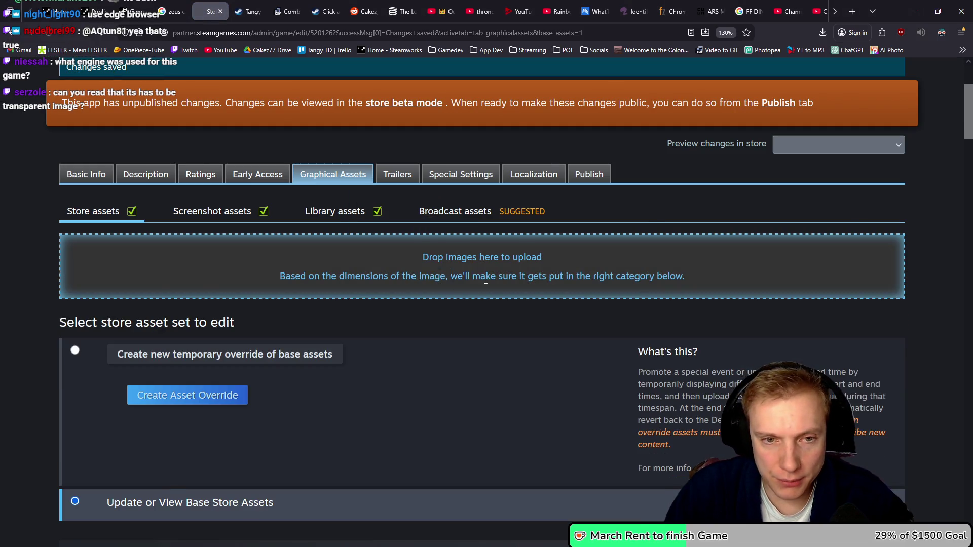
click(482, 446)
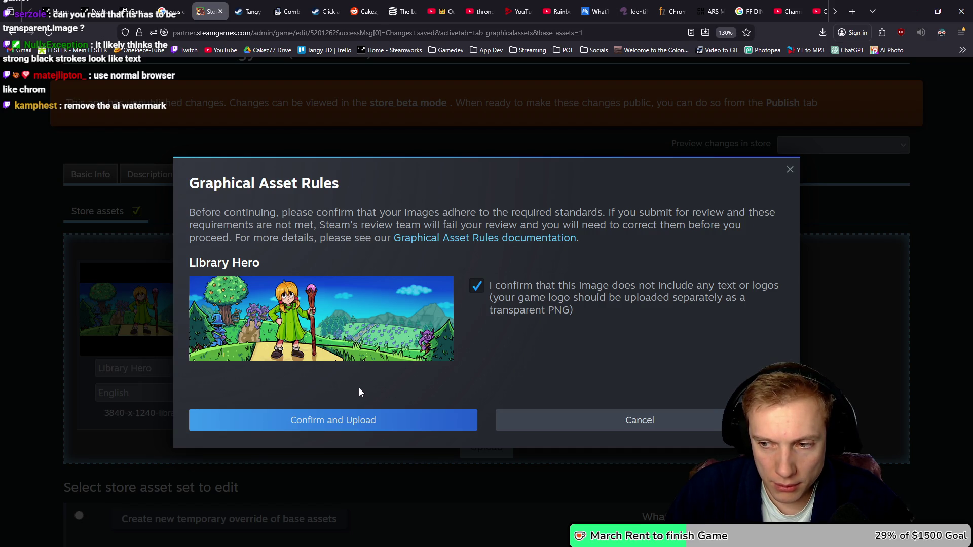
click(358, 424)
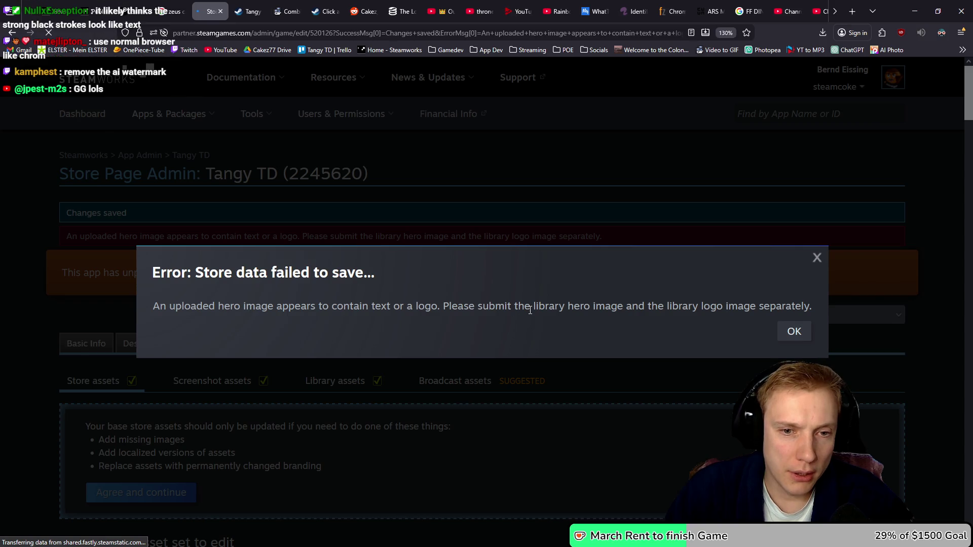
click(795, 333)
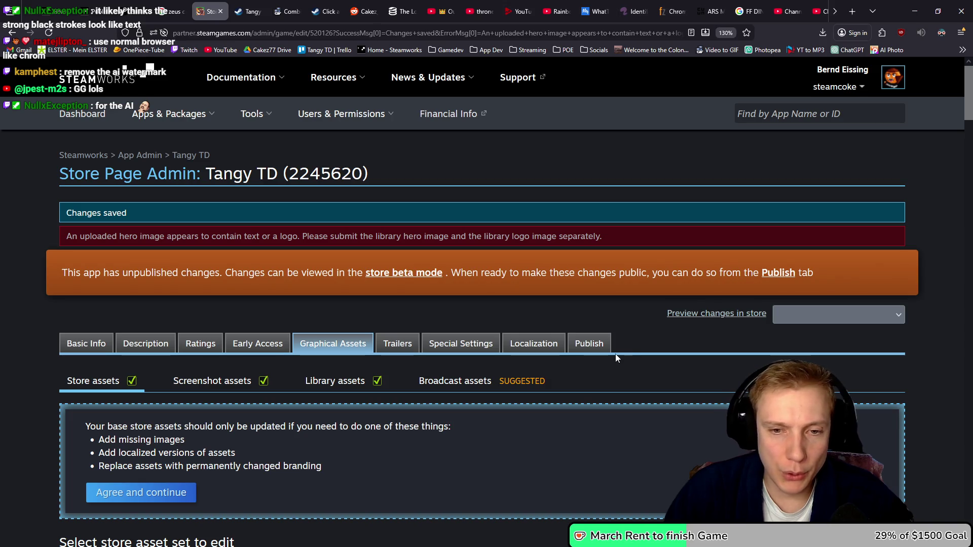
click(605, 344)
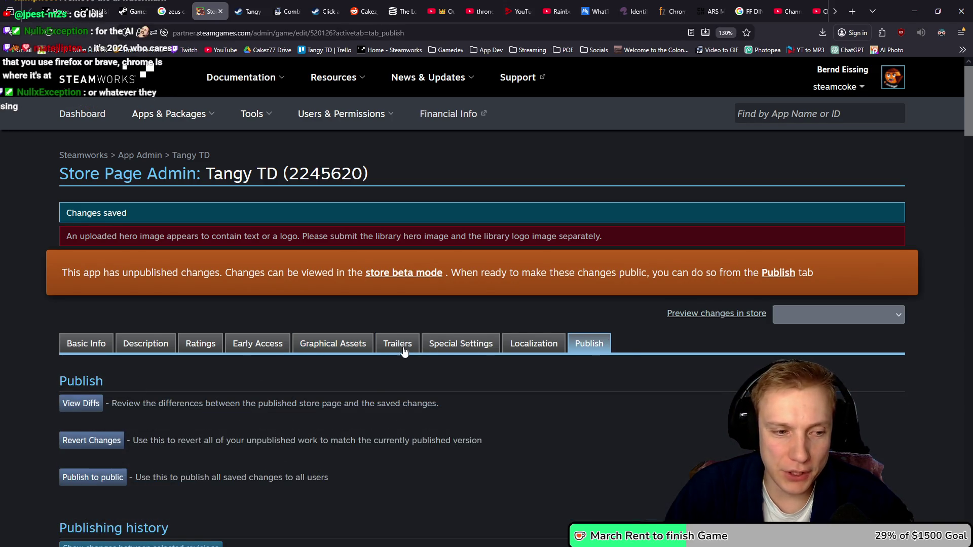
- Publish the saved Tangy TD store changes to public and view the live store page
scroll(403, 314, down, 5)
click(89, 186)
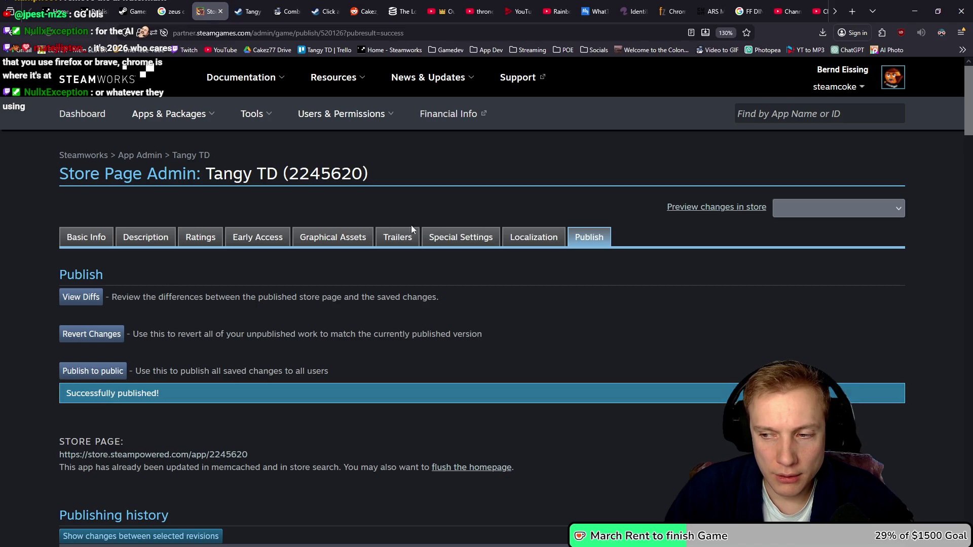
scroll(412, 264, down, 4)
scroll(412, 260, up, 2)
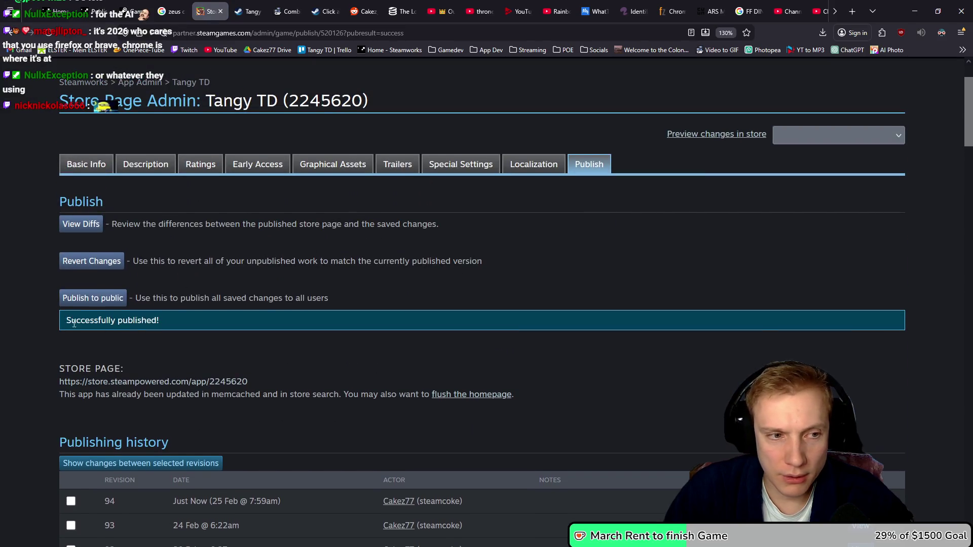
click(88, 299)
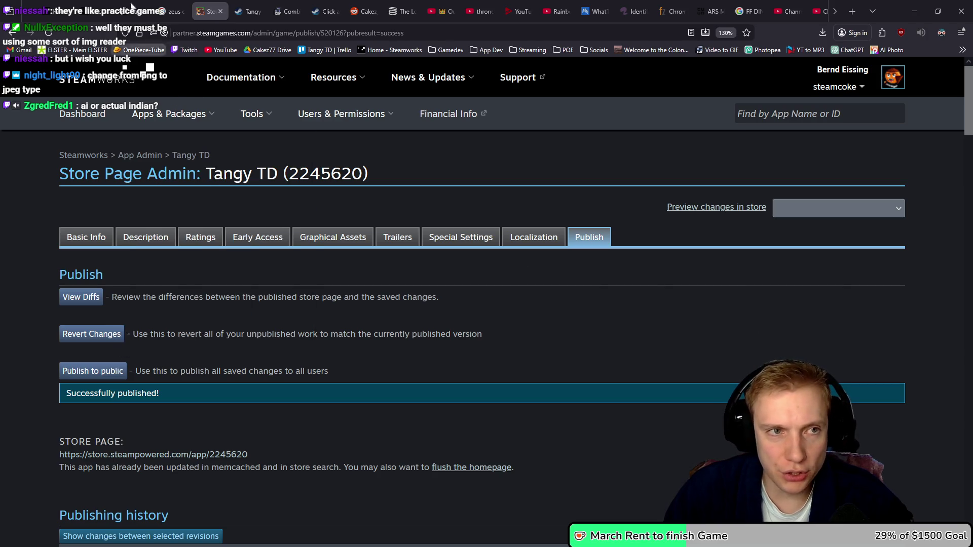
click(248, 11)
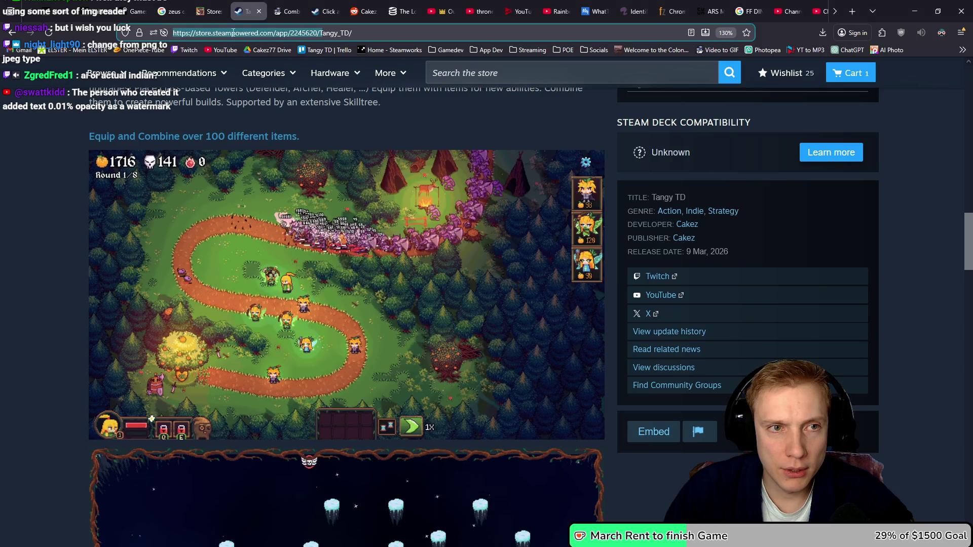
click(49, 32)
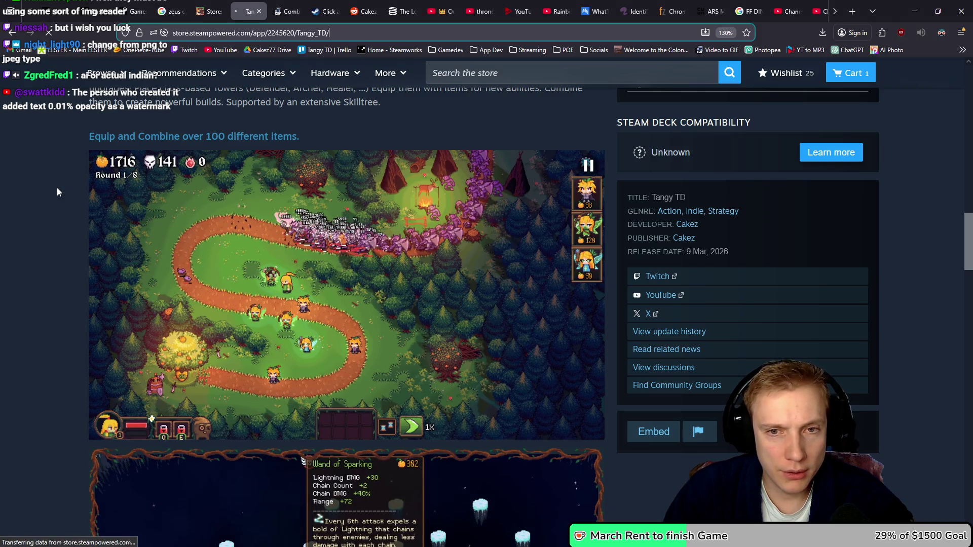
scroll(62, 223, up, 15)
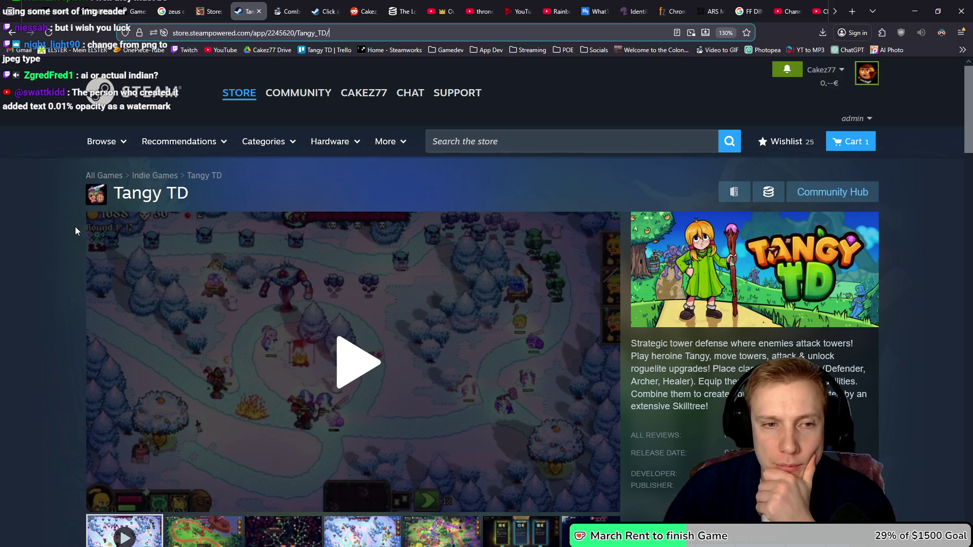
key(ctrl+shift+Tab)
scroll(243, 278, down, 3)
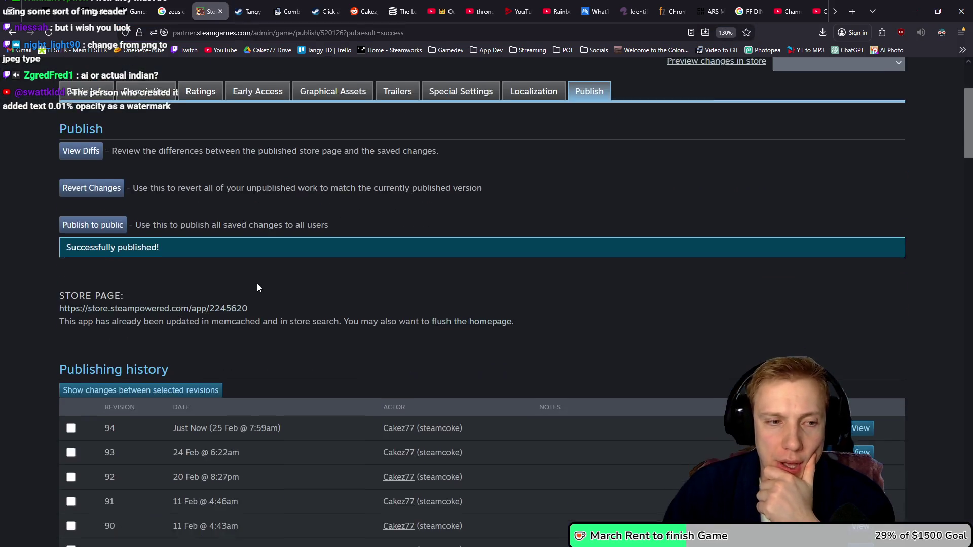
scroll(257, 288, down, 3)
scroll(263, 249, up, 3)
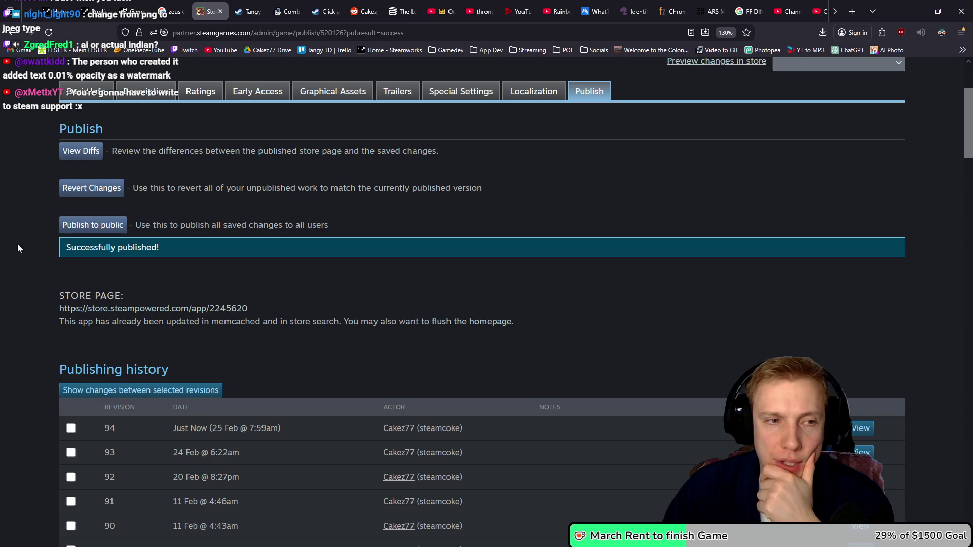
click(147, 92)
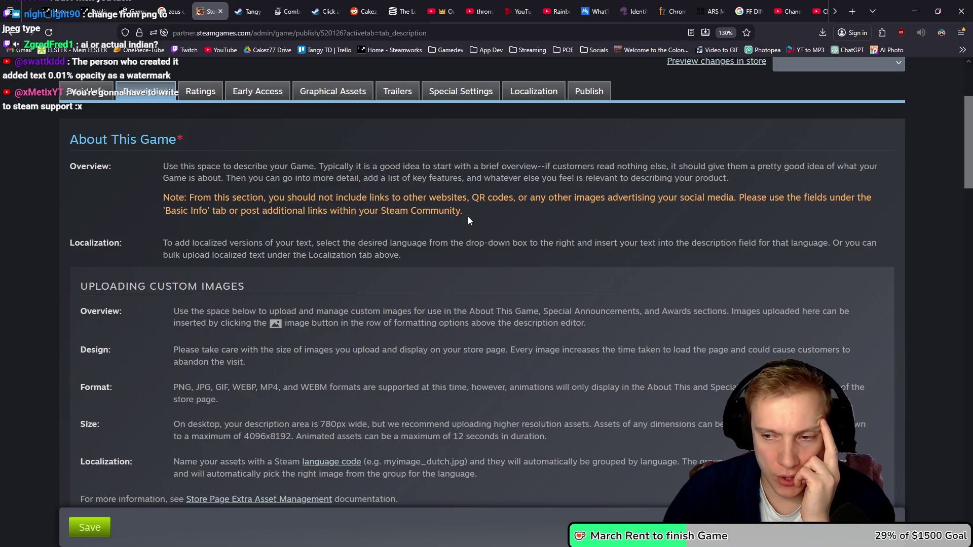
- Insert a blank line above the first gameplay GIF in About This Game, then switch to File Explorer
scroll(468, 217, down, 10)
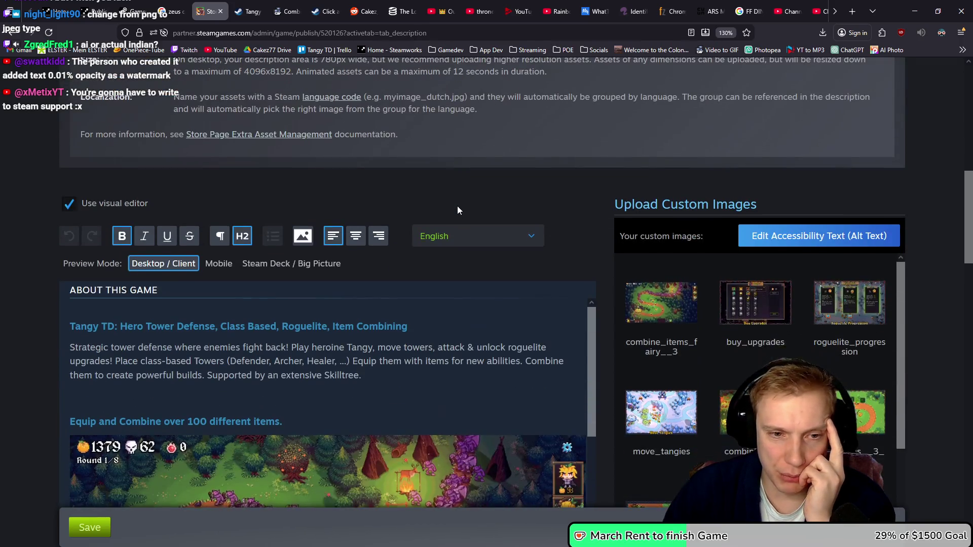
scroll(459, 206, down, 3)
scroll(450, 213, up, 6)
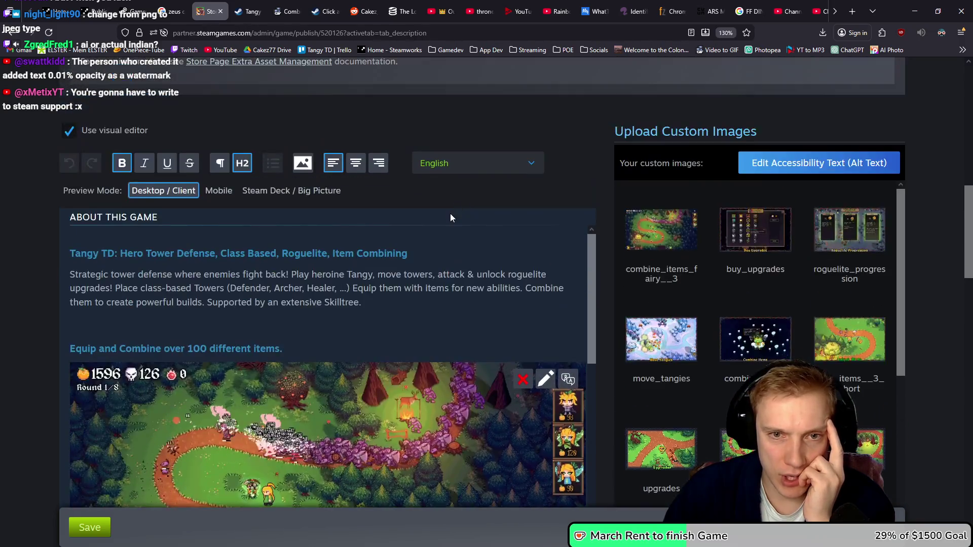
scroll(449, 216, up, 5)
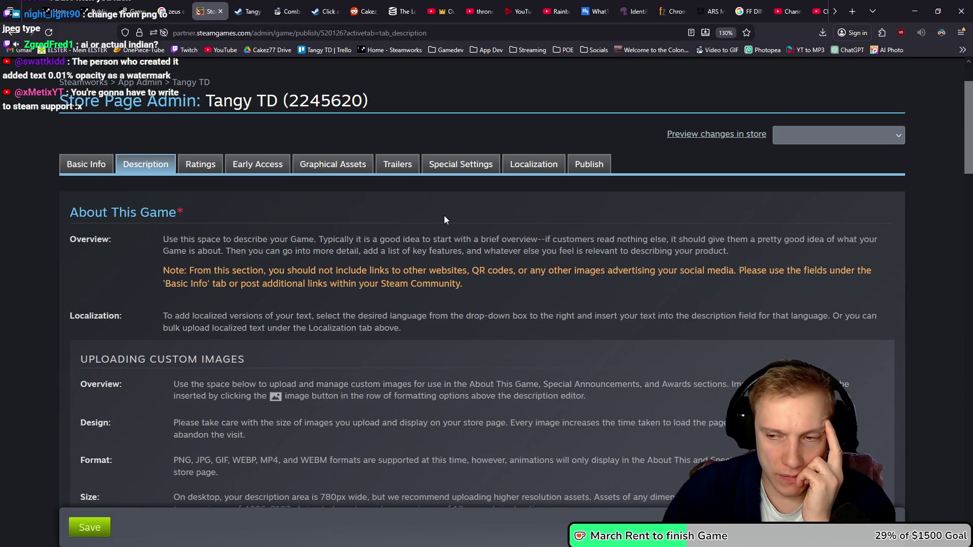
scroll(444, 215, down, 8)
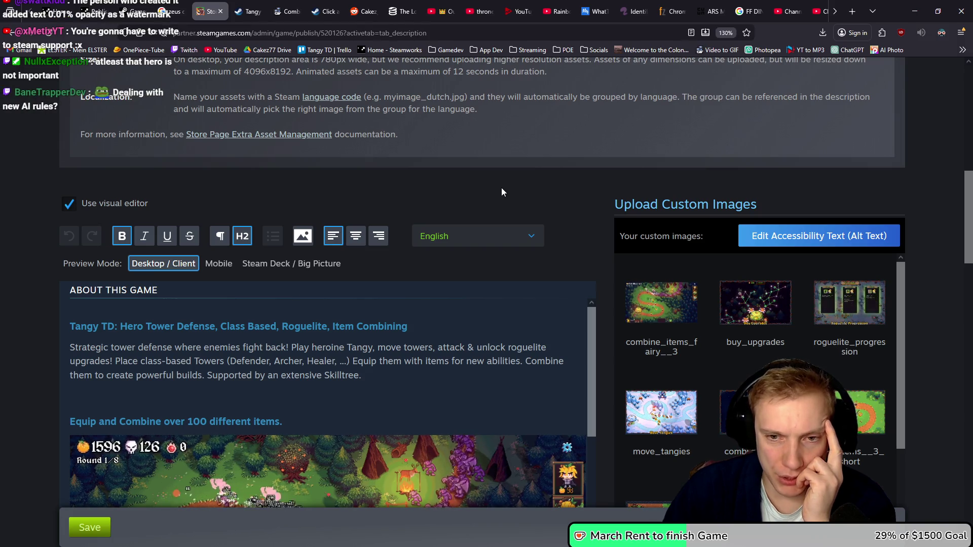
scroll(497, 233, down, 4)
click(527, 223)
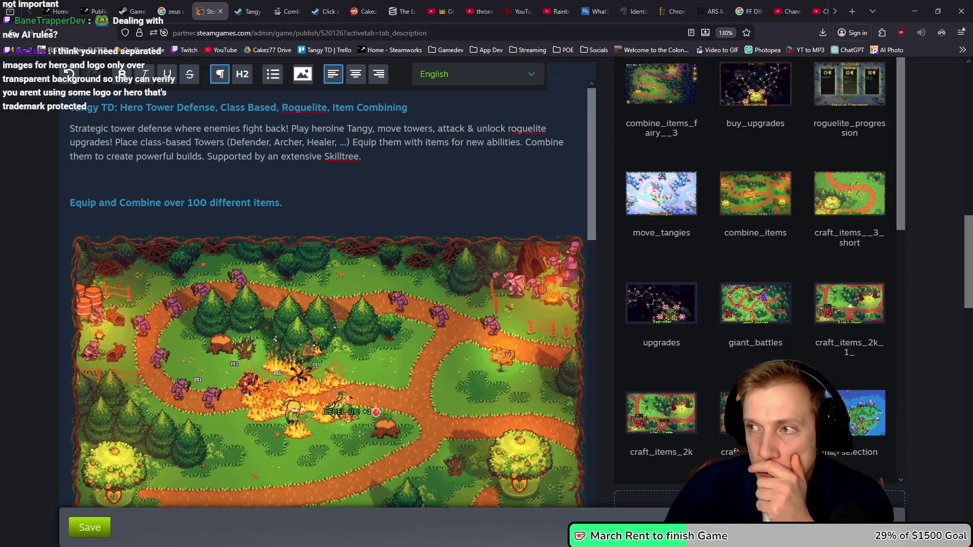
key(alt+Tab)
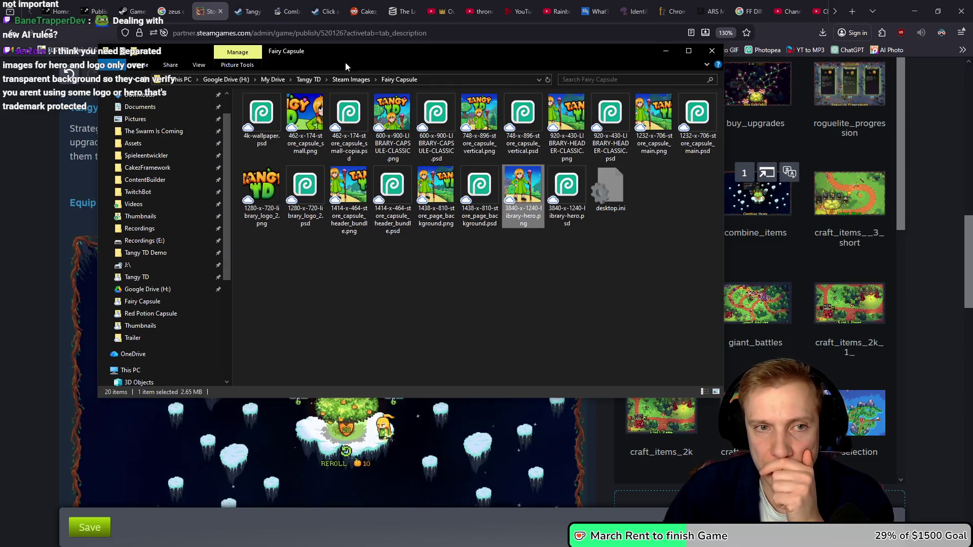
- Browse from Tangy TD into Presskit > Game Assets and select the Archer, Healer and Tangy images
click(308, 80)
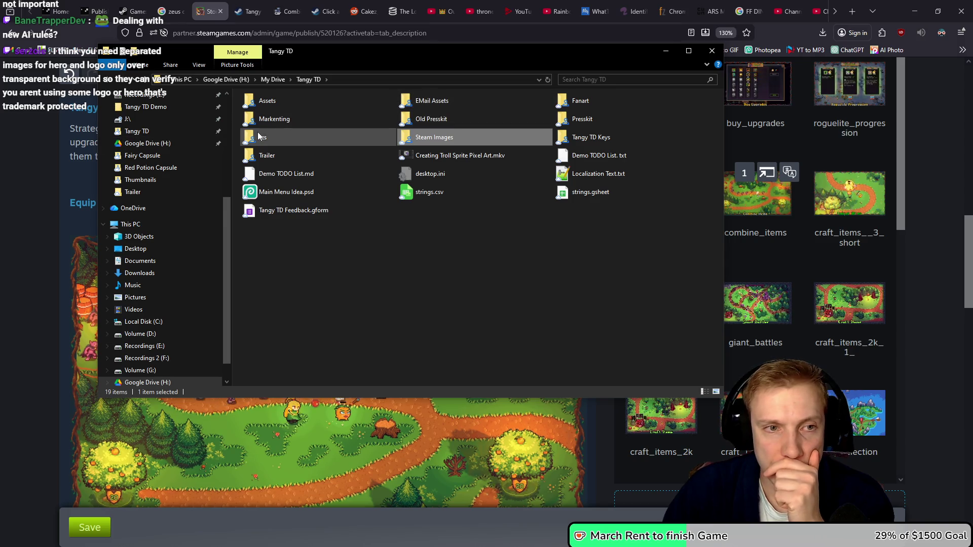
double_click(264, 107)
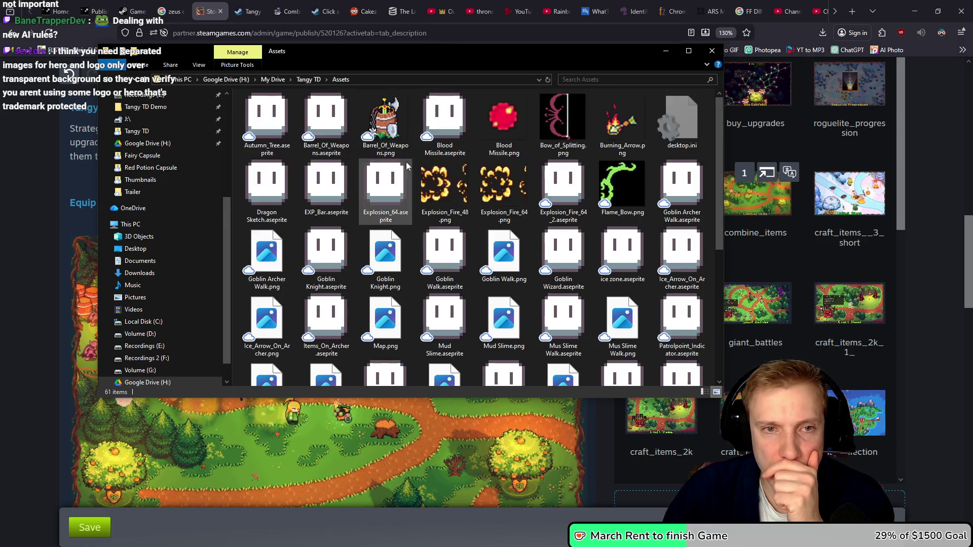
key(alt+Left)
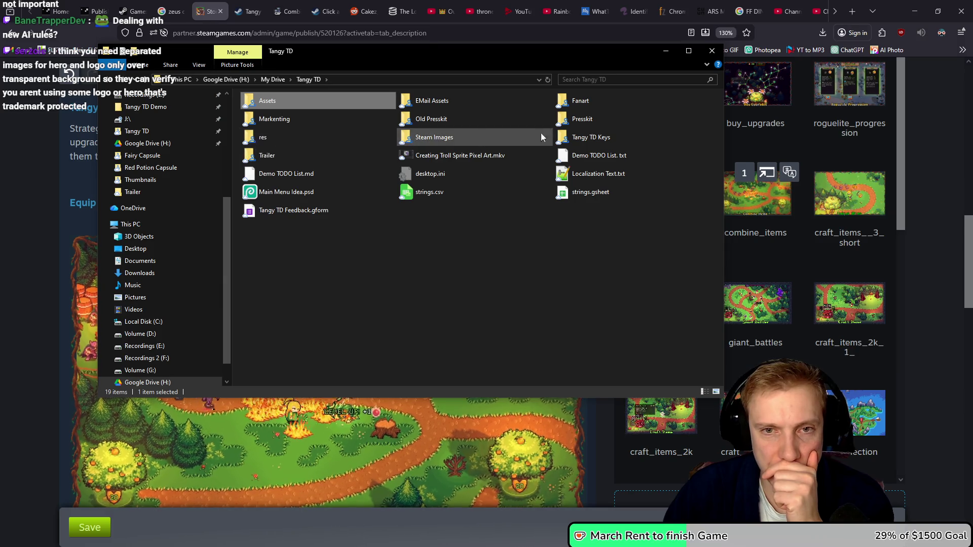
click(580, 121)
double_click(580, 120)
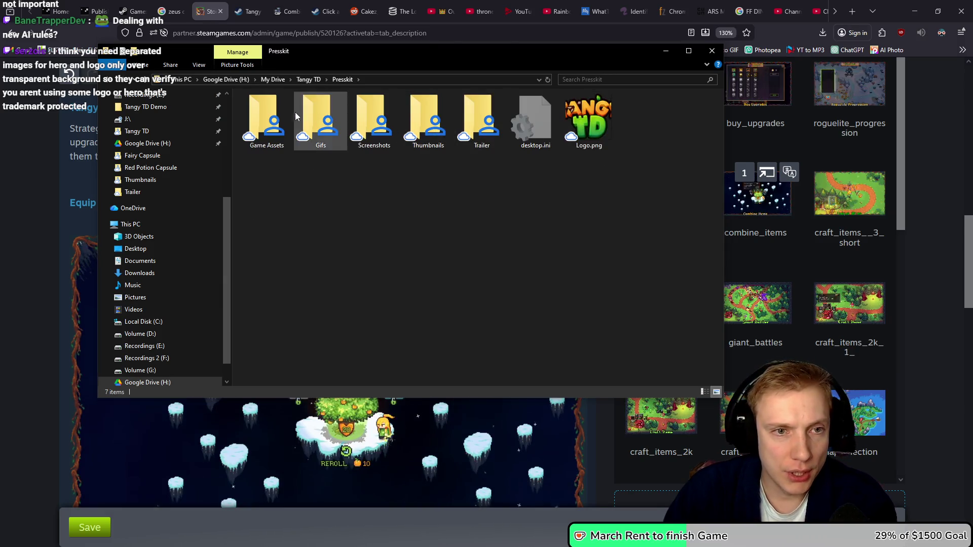
double_click(263, 120)
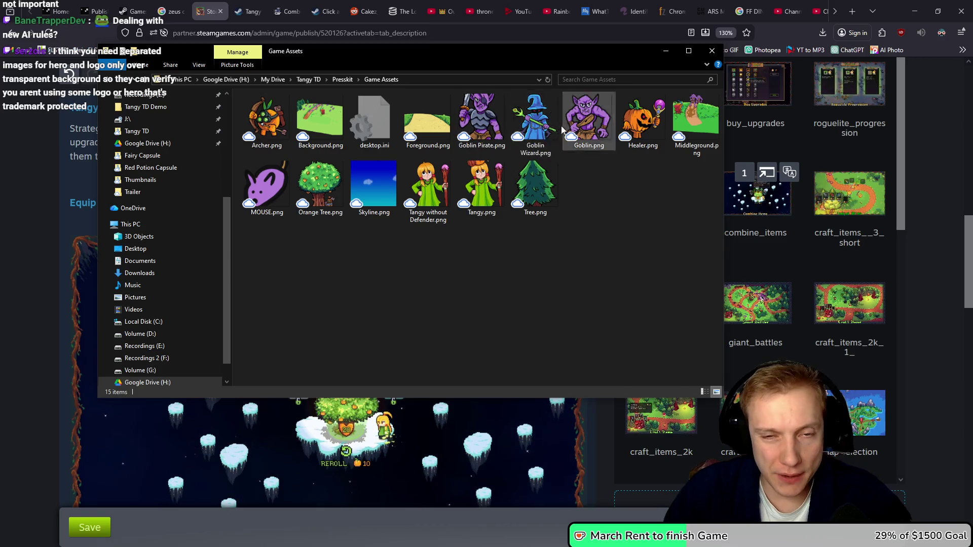
click(650, 128)
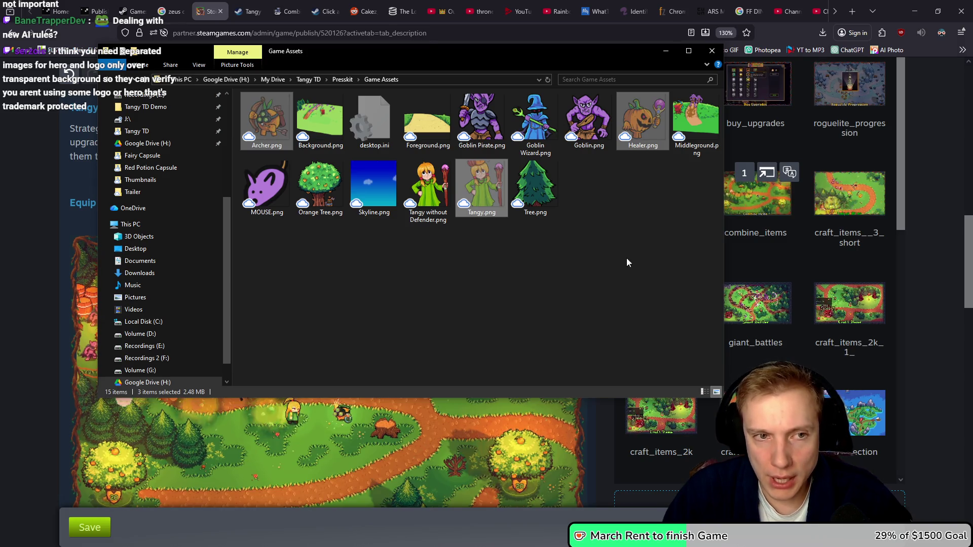
click(586, 300)
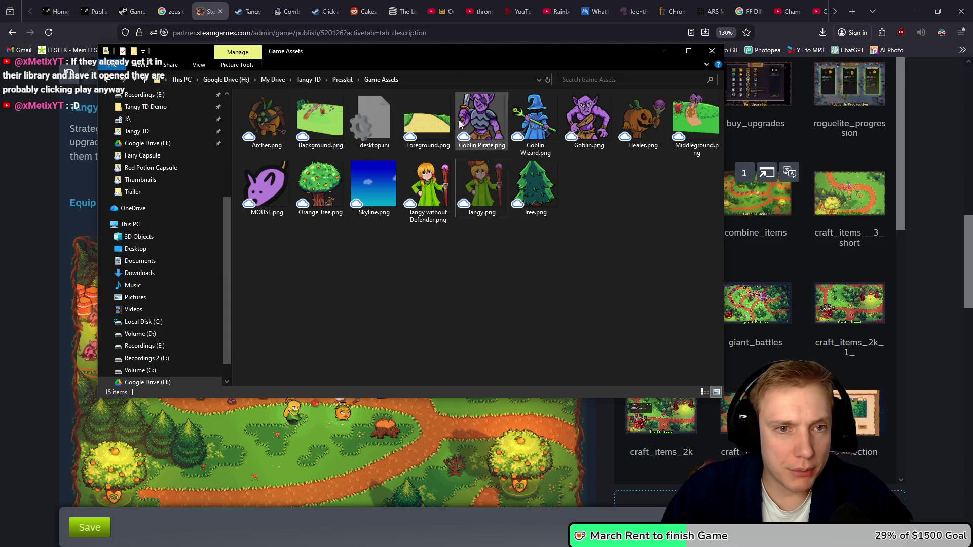
- Move the three images into Steam Images > Red Potion Capsule, replacing the existing files
click(311, 81)
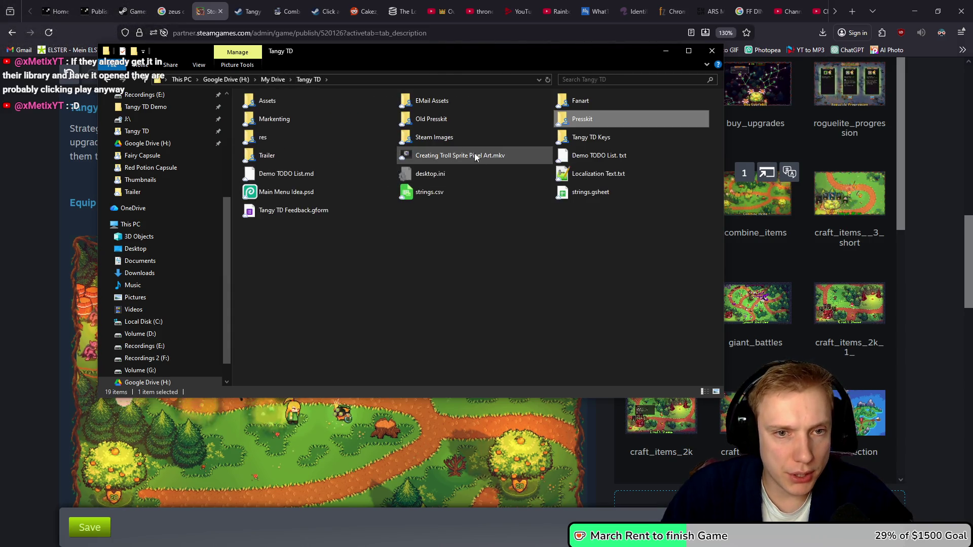
click(425, 141)
double_click(426, 141)
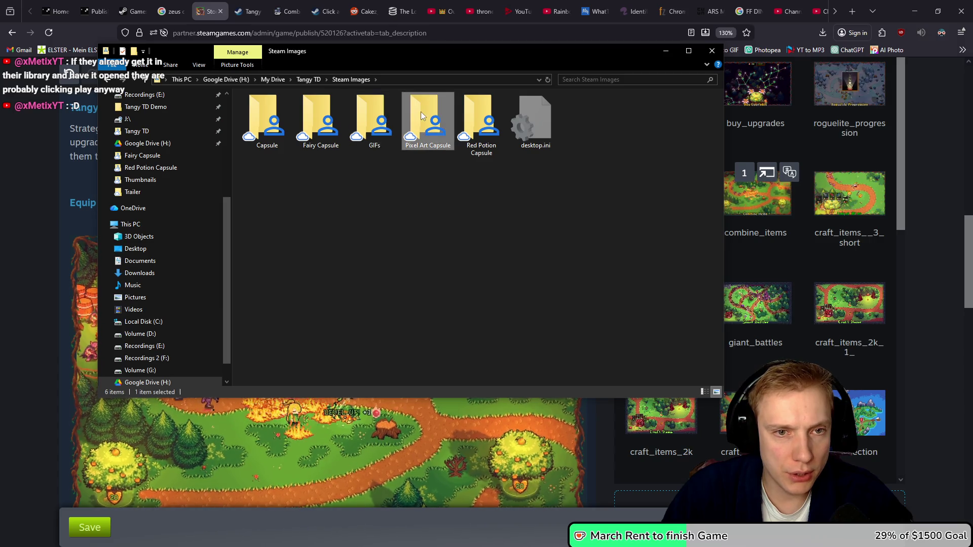
double_click(422, 114)
key(BackSpace)
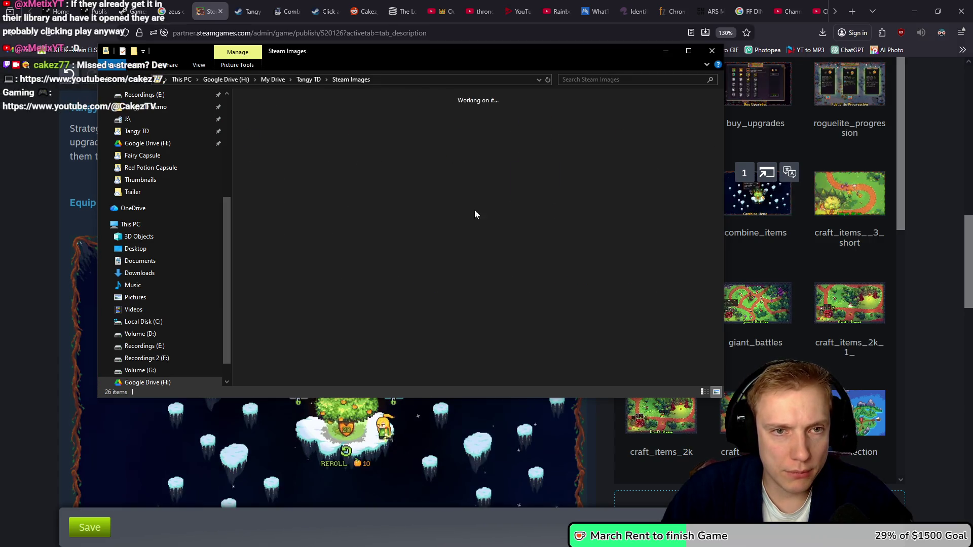
double_click(478, 121)
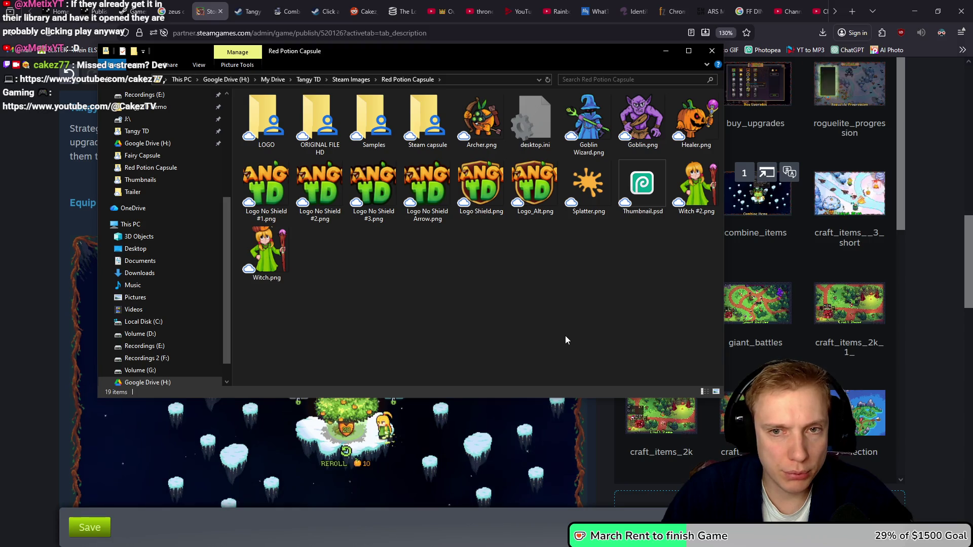
key(ctrl+v)
click(475, 199)
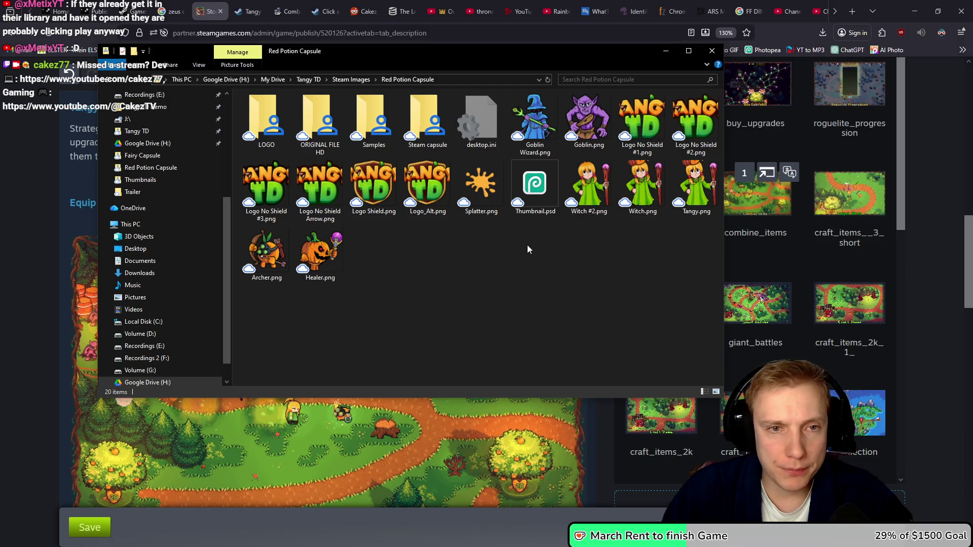
- Open Steam Images > GIFs > Fairy and play Combine Items Fairy.mp4 in VLC
key(BackSpace)
key(BackSpace)
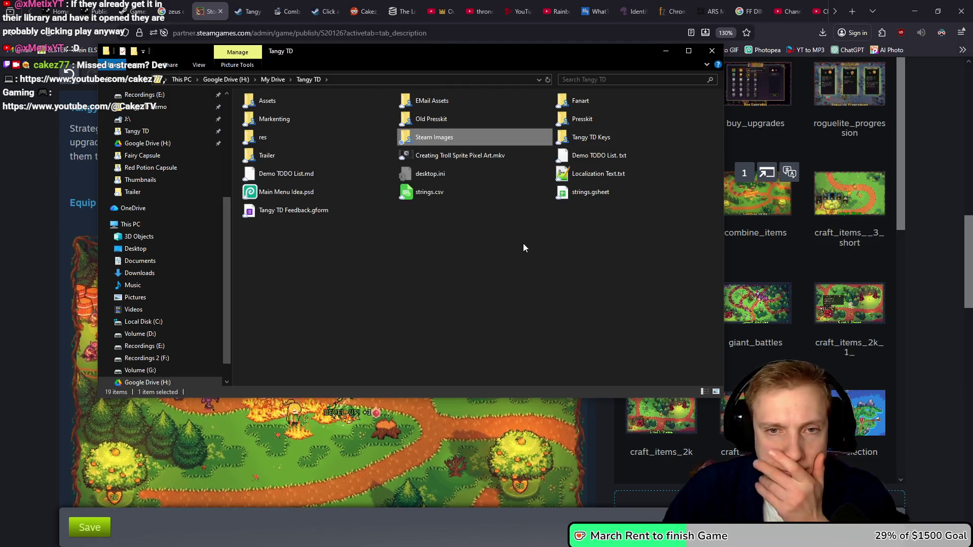
double_click(577, 120)
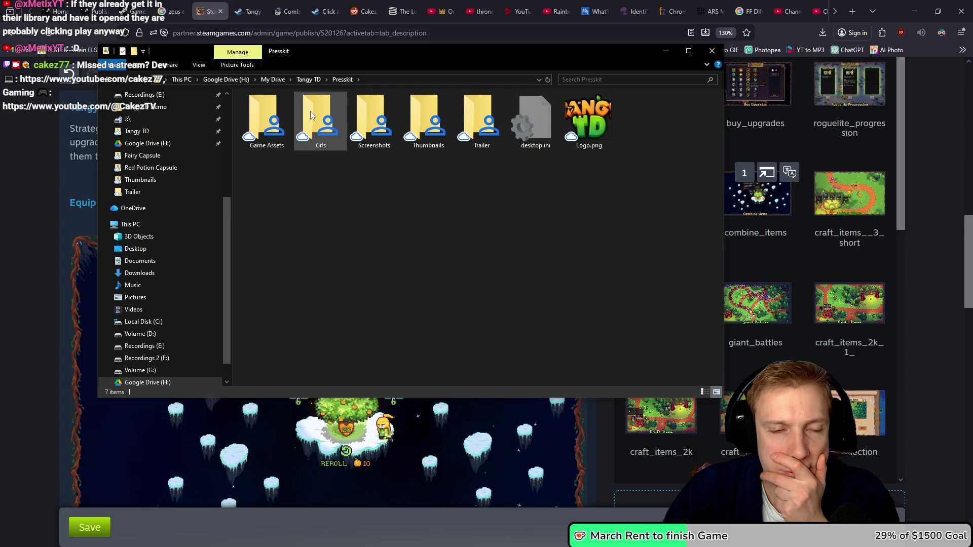
double_click(319, 112)
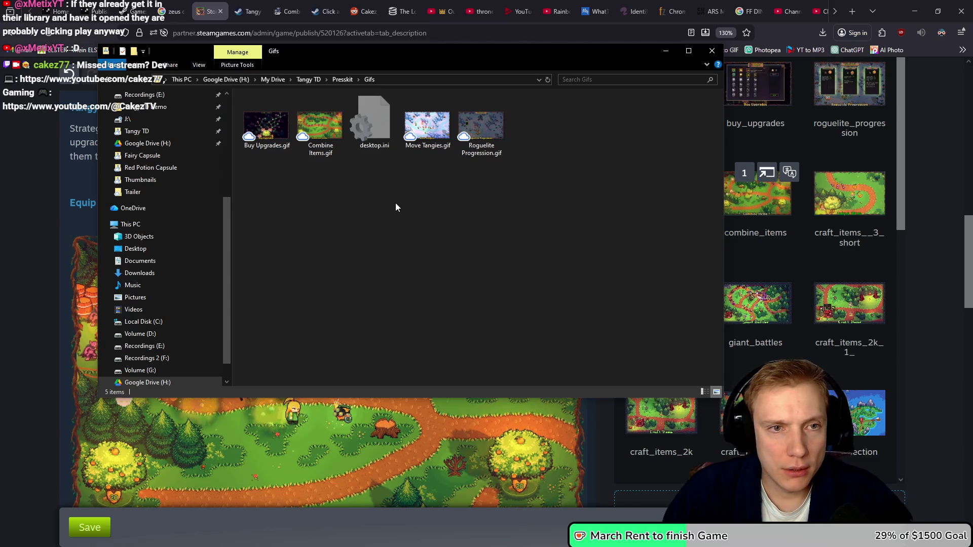
key(BackSpace)
key(BackSpace)
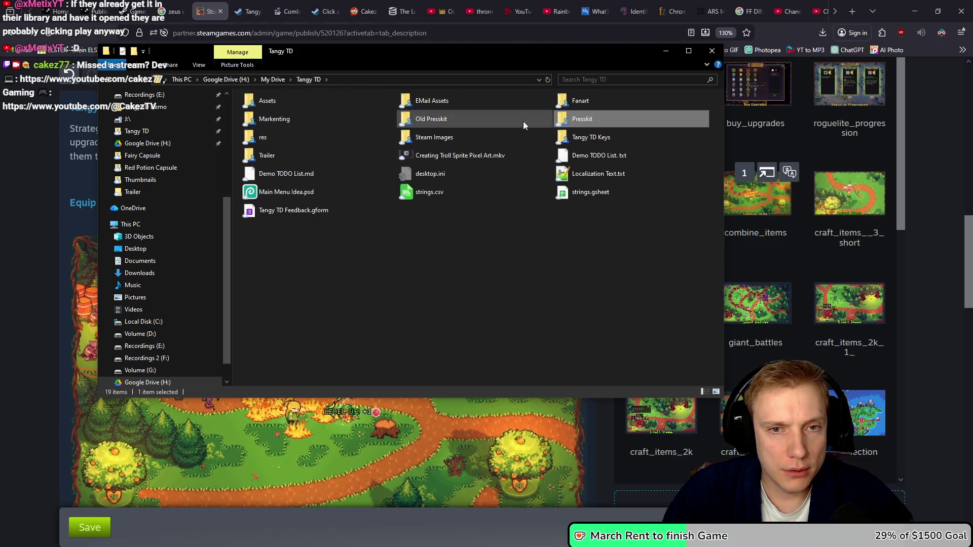
double_click(434, 137)
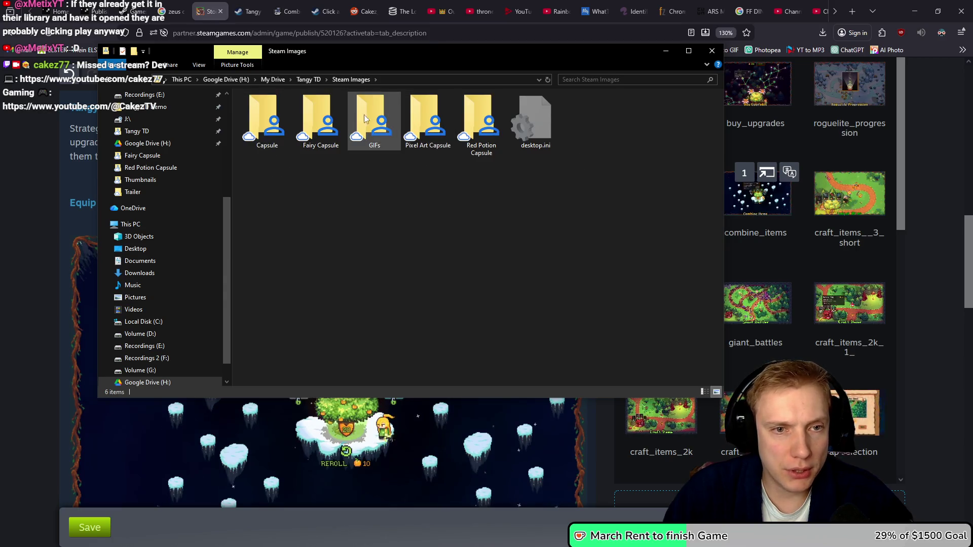
double_click(364, 119)
double_click(267, 119)
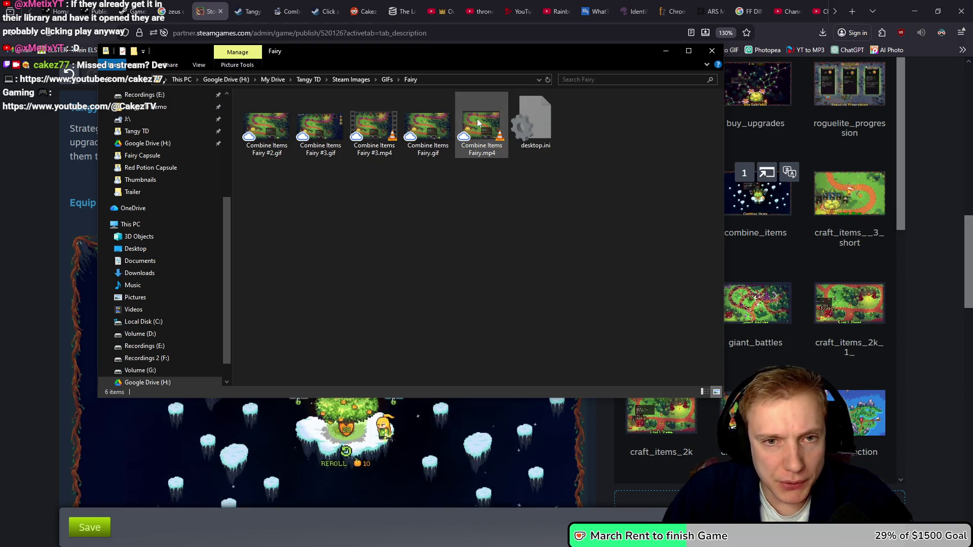
double_click(480, 119)
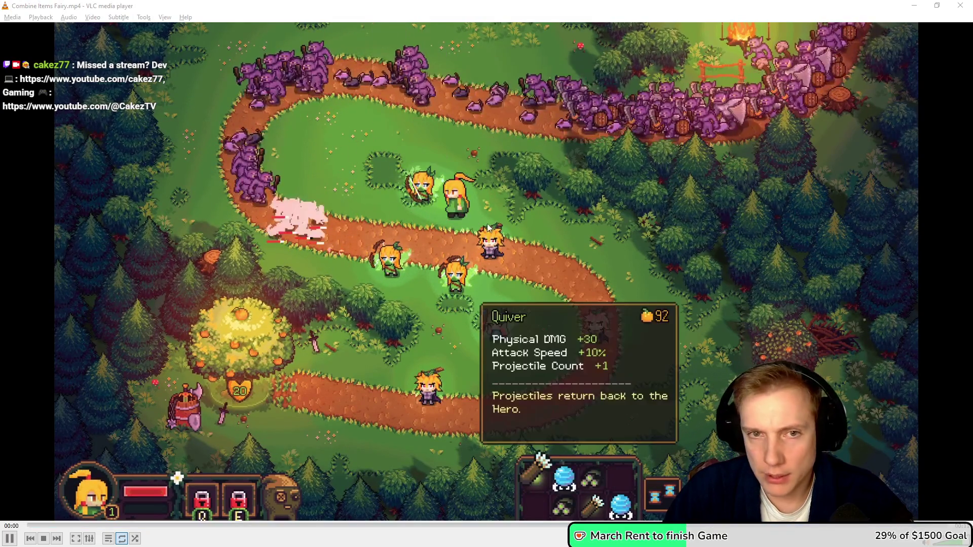
key(alt+F4)
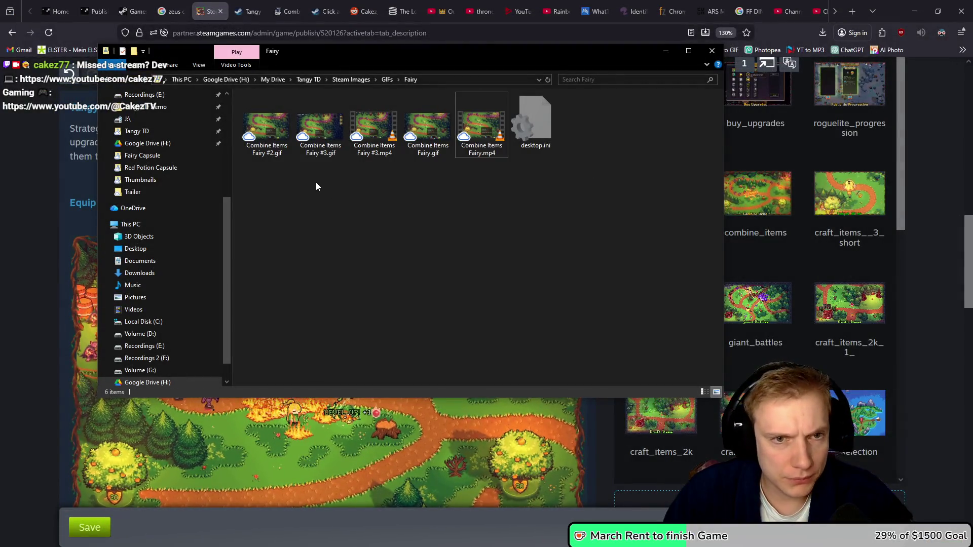
click(316, 187)
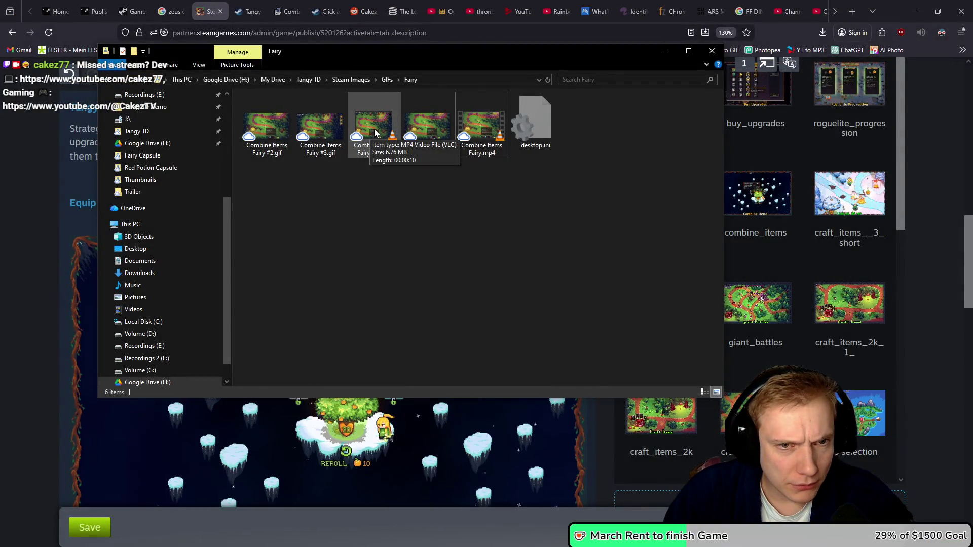
double_click(272, 130)
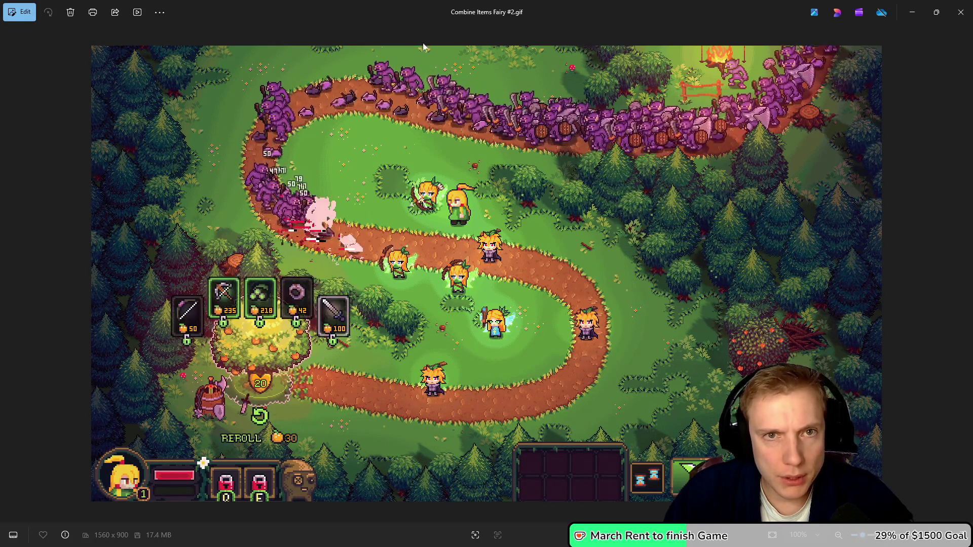
click(960, 12)
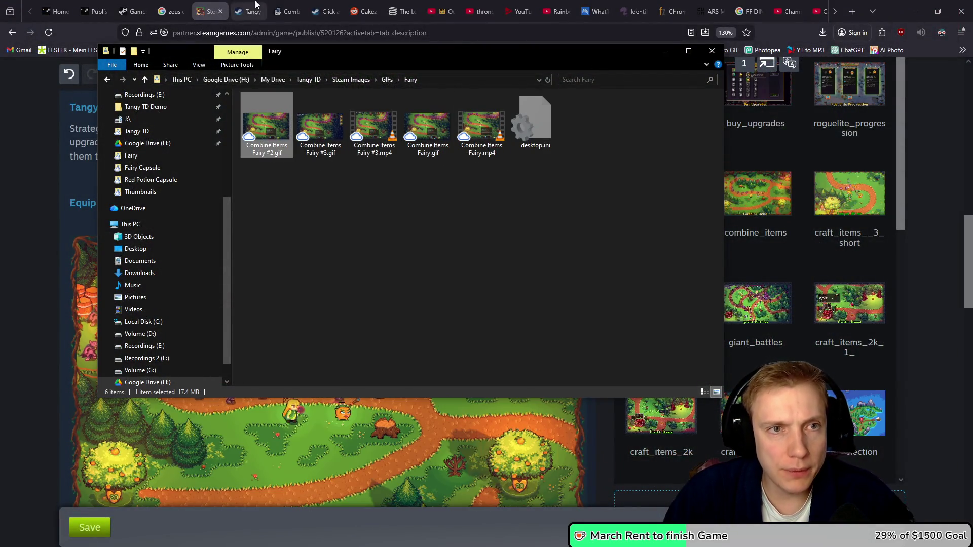
- Upload Combine Items Fairy #2.gif to a fresh ezgif GIF to MP4 converter page
click(287, 11)
scroll(279, 248, up, 12)
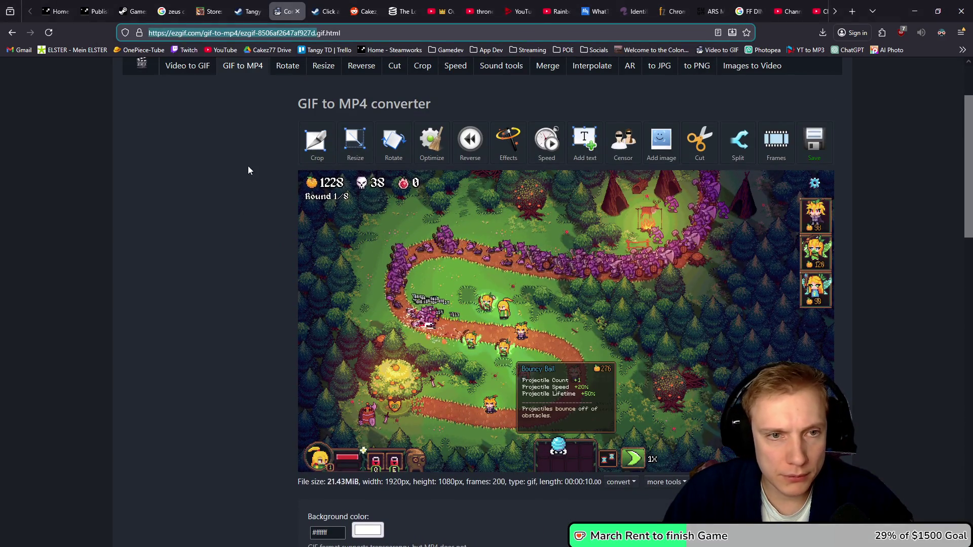
click(243, 65)
key(alt+Tab)
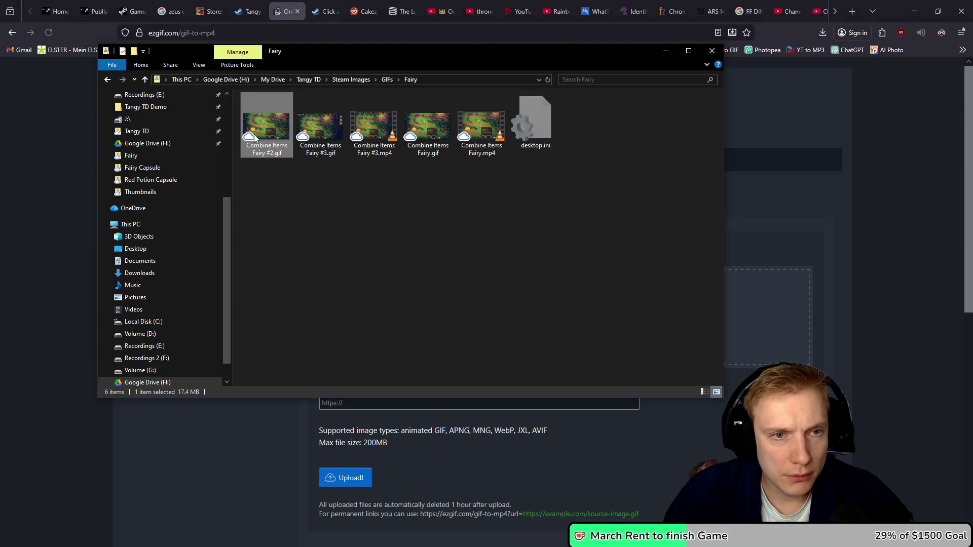
mouse_move(458, 54)
mouse_down()
mouse_move(458, 195)
mouse_move(458, 169)
mouse_move(619, 314)
mouse_move(584, 363)
mouse_up()
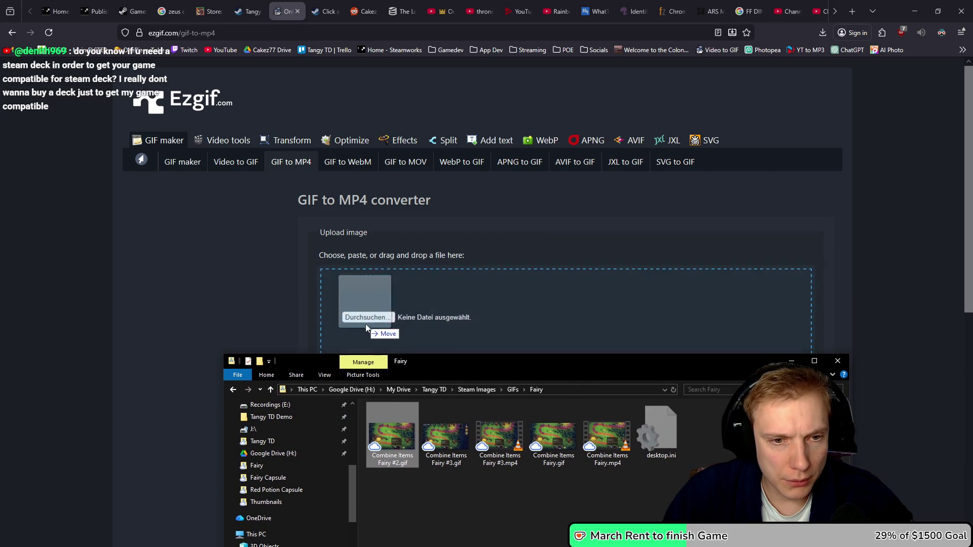
drag(369, 316, 370, 317)
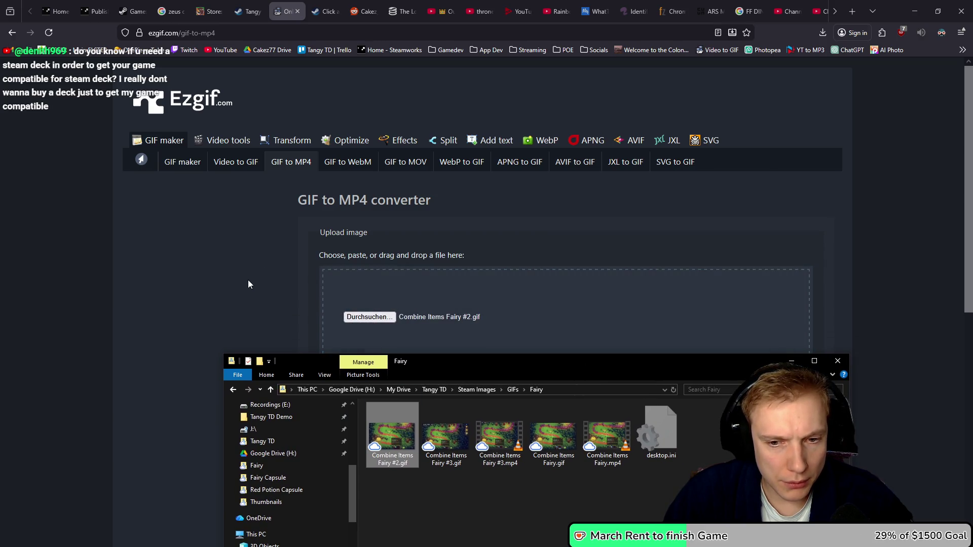
click(248, 283)
- Return to the Tangy TD Demo Steamworks Publish page while the upload finishes
scroll(248, 279, down, 2)
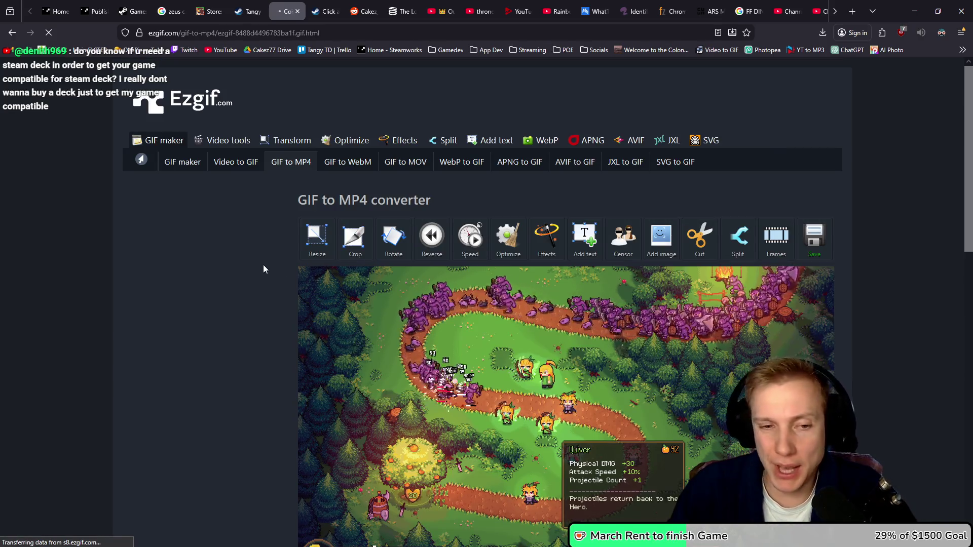
scroll(242, 287, down, 3)
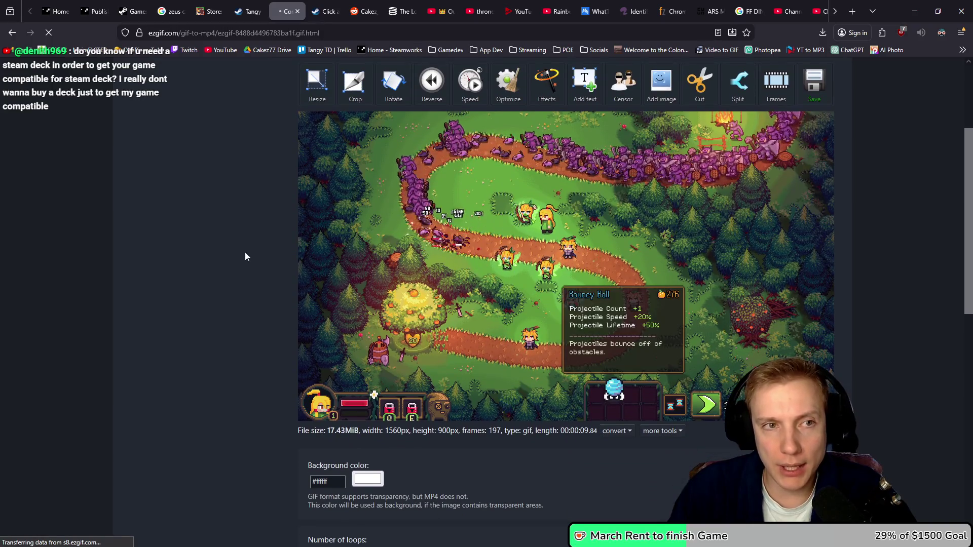
click(100, 4)
scroll(218, 132, up, 5)
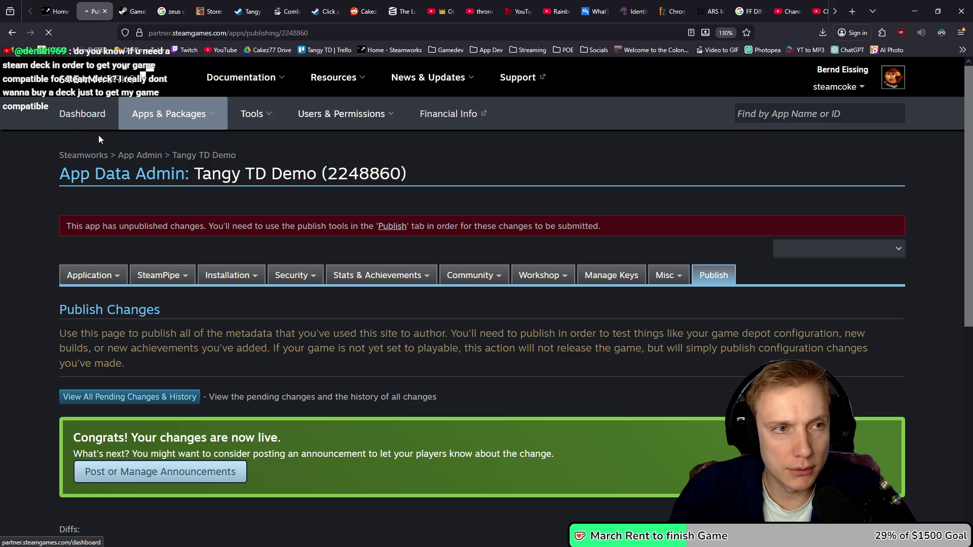
- Scroll through the Tangy TD (2245620) App Admin page to review its approval statuses
scroll(196, 204, down, 10)
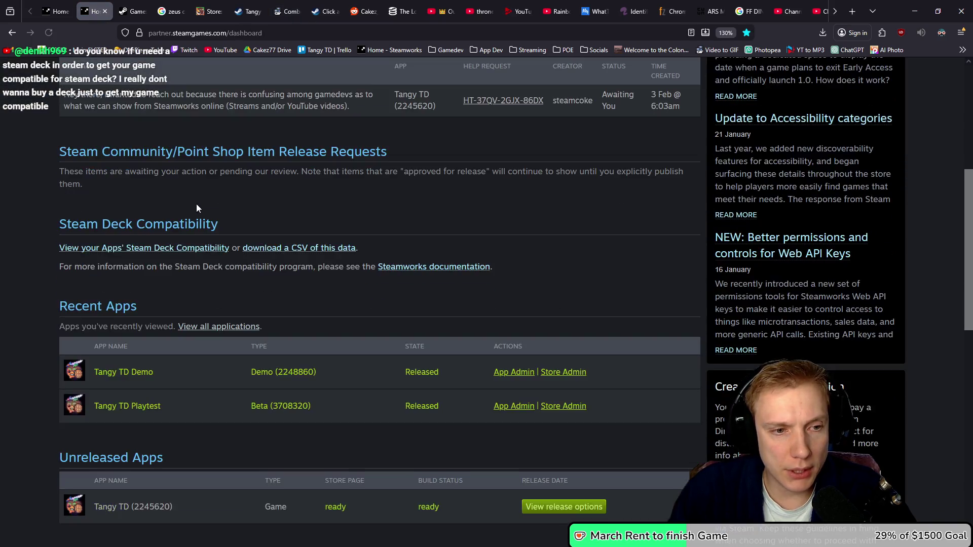
scroll(198, 203, up, 2)
scroll(198, 194, up, 4)
scroll(79, 358, down, 4)
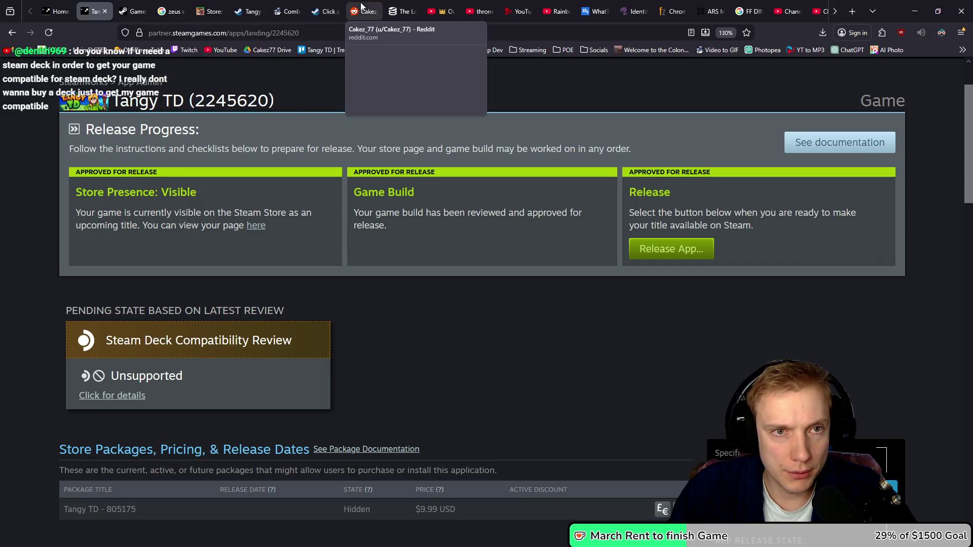
- Convert the uploaded GIF into a 1560x900, 5.55 MiB MP4 and download it
click(274, 7)
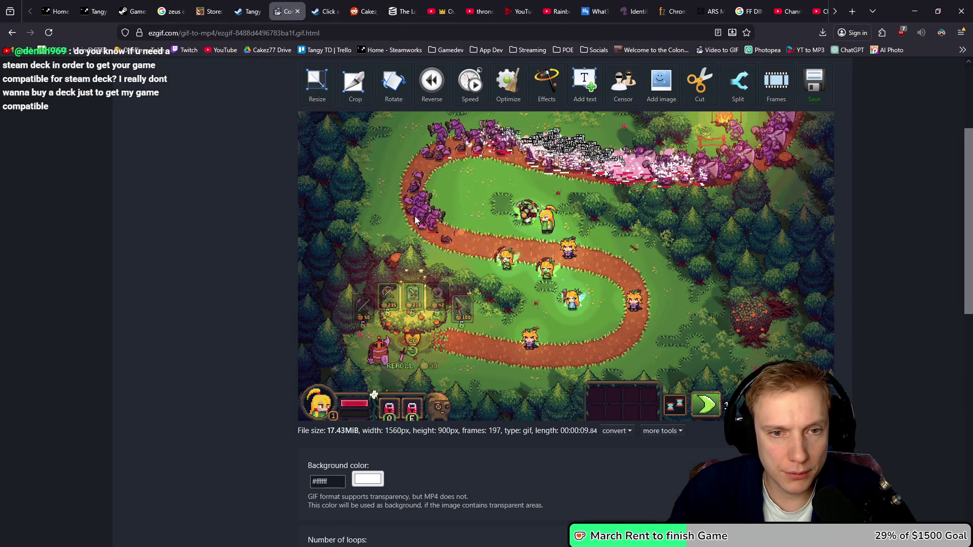
scroll(215, 253, down, 5)
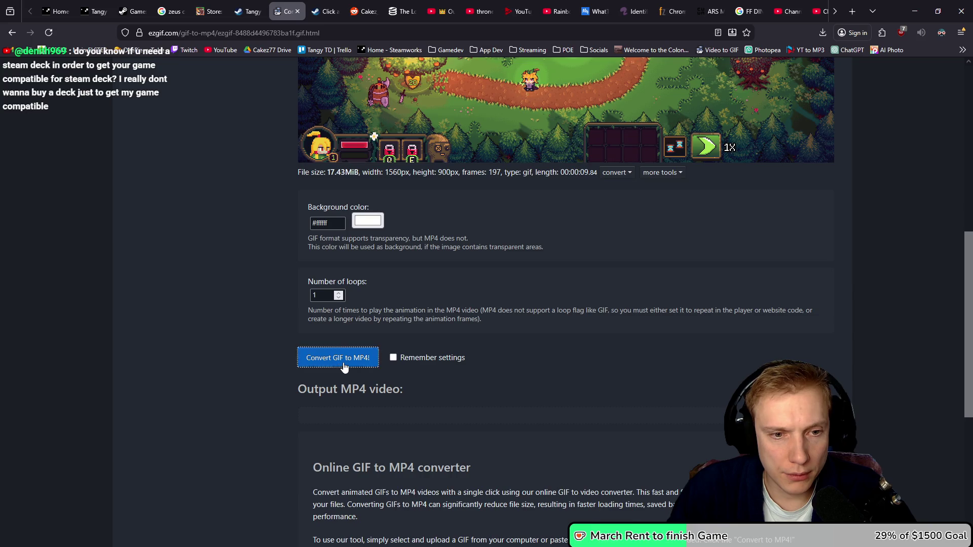
click(344, 367)
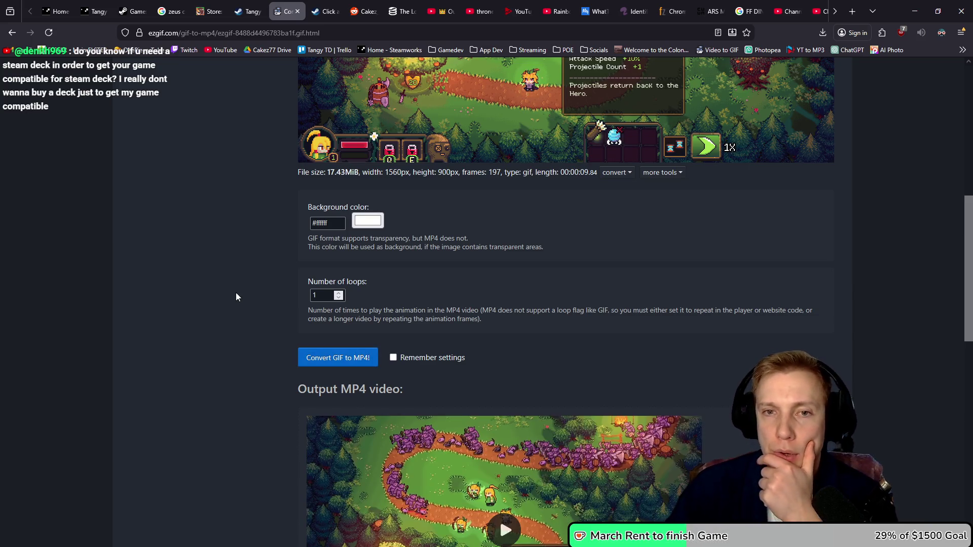
scroll(237, 291, down, 4)
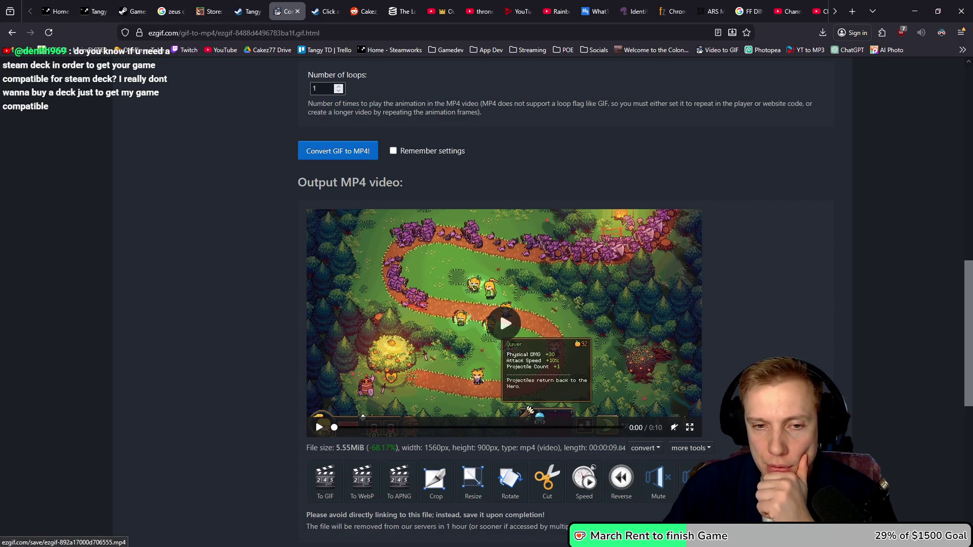
click(695, 482)
- Move the downloaded MP4 from Downloads into the Fairy GIFs folder
click(816, 61)
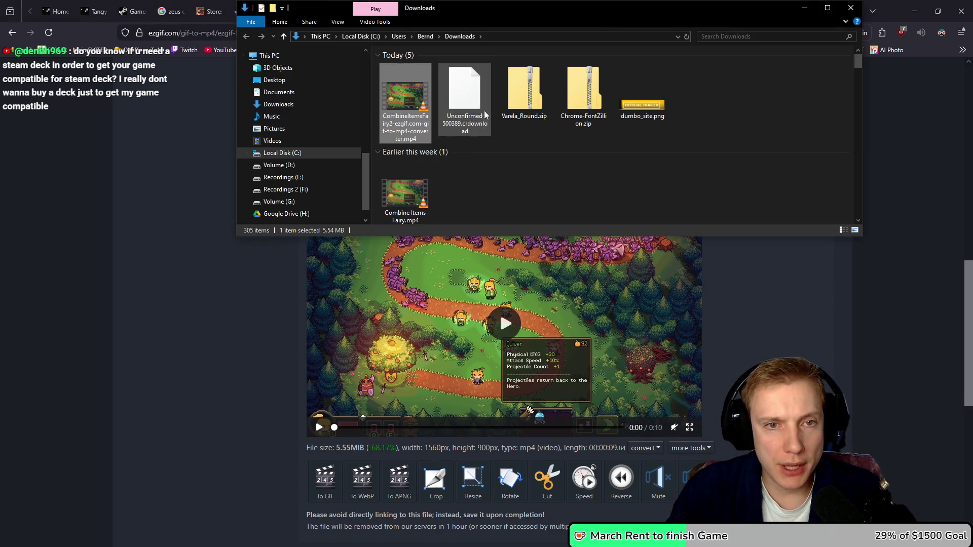
drag(859, 239, 877, 345)
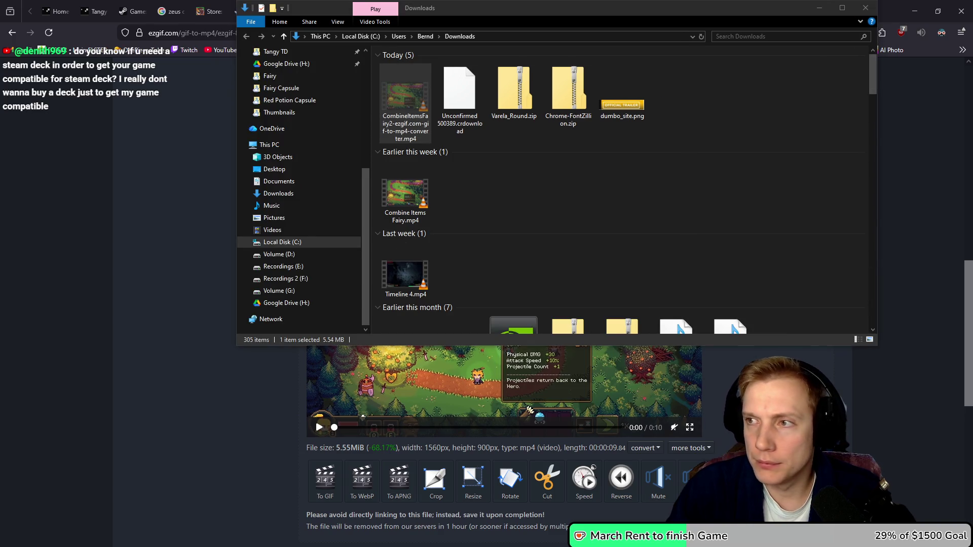
key(alt+Tab)
click(635, 266)
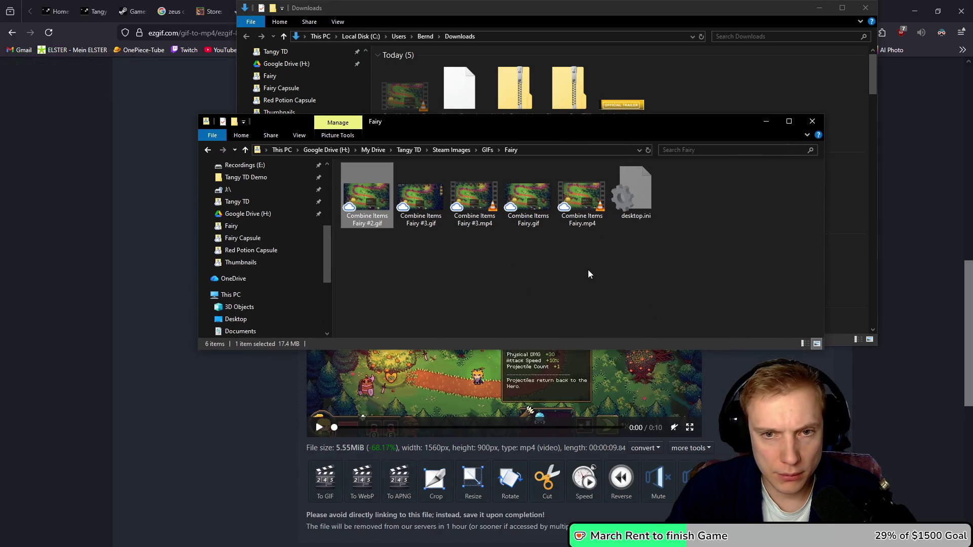
click(587, 269)
key(ctrl+v)
- Rename the pasted video to Combine Items #2.mp4
key(F2)
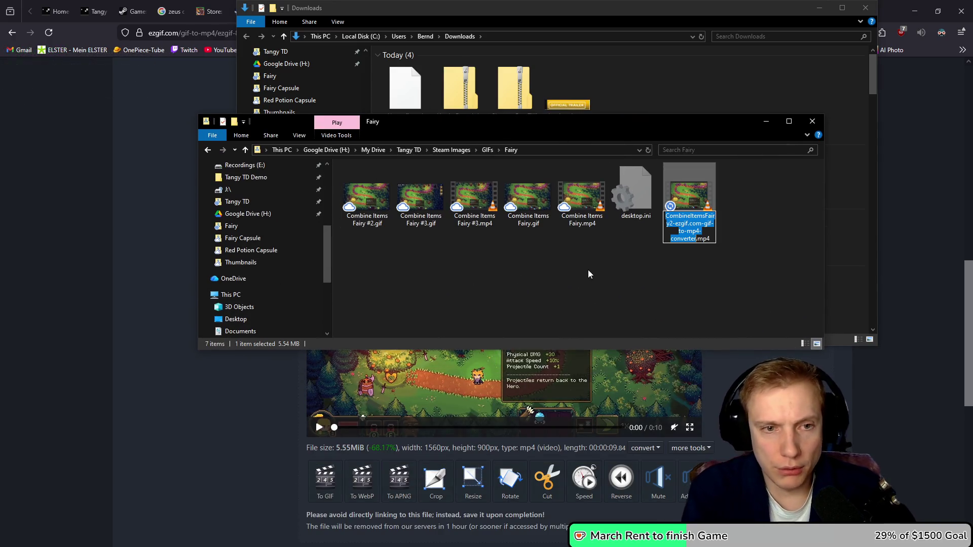
text(Combine Items #2)
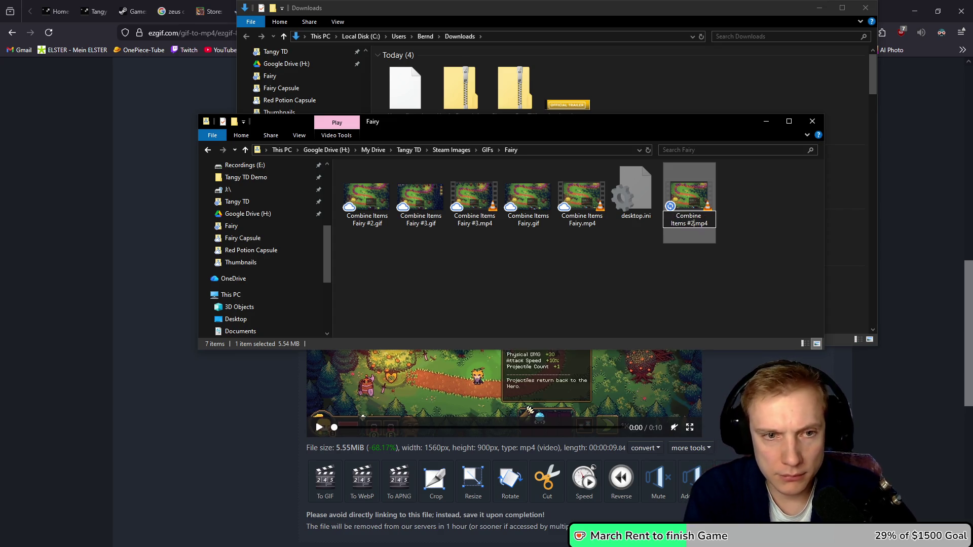
key(Return)
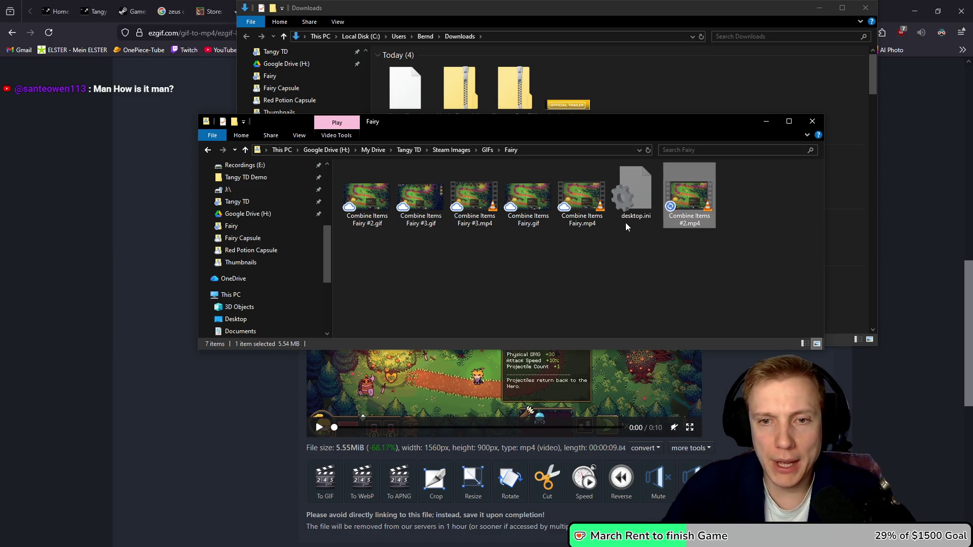
drag(599, 122, 972, 122)
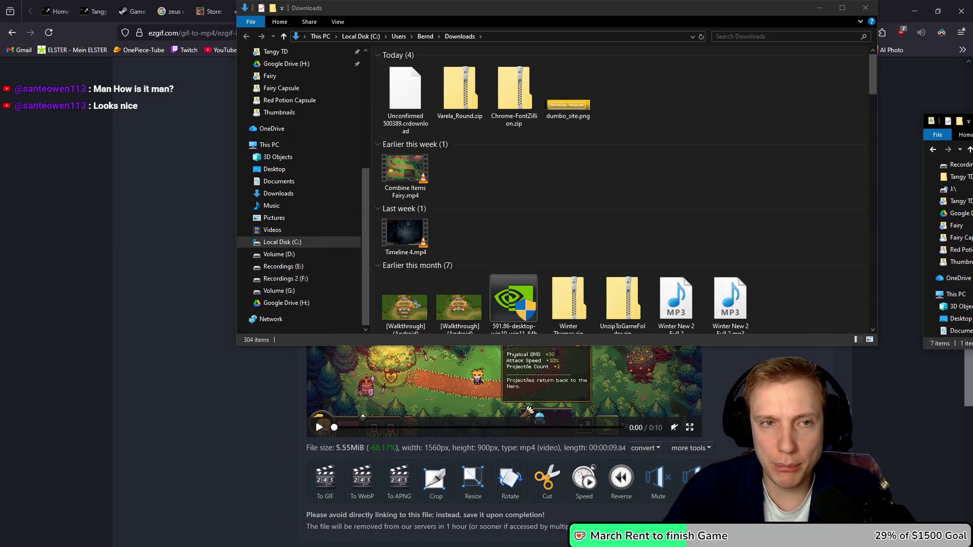
click(211, 11)
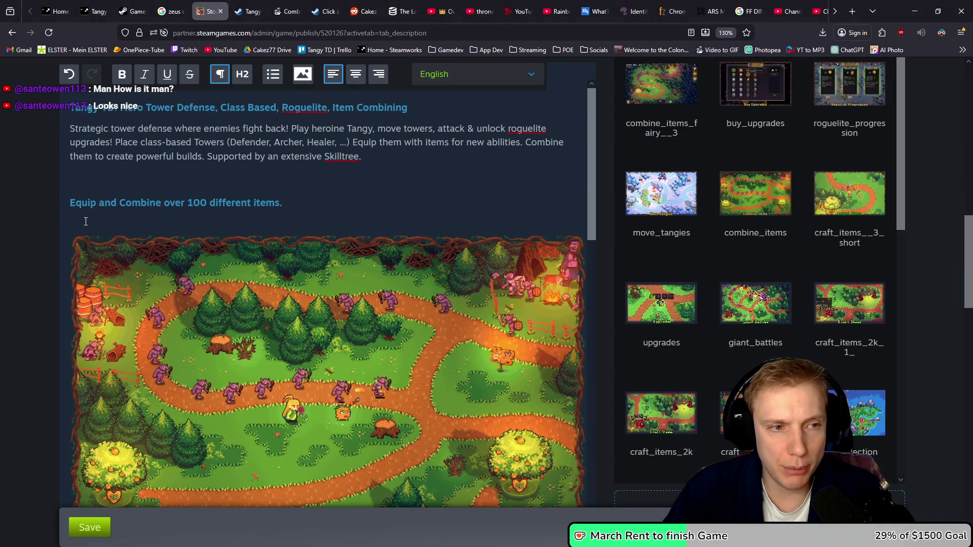
- Add the new gameplay clip to the Tangy TD description and start a line below it
drag(689, 198, 134, 221)
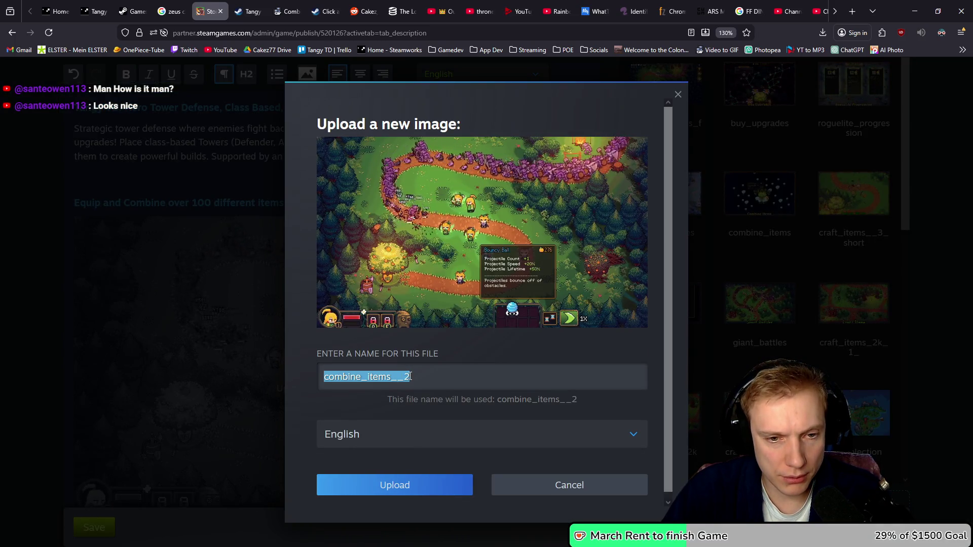
click(406, 493)
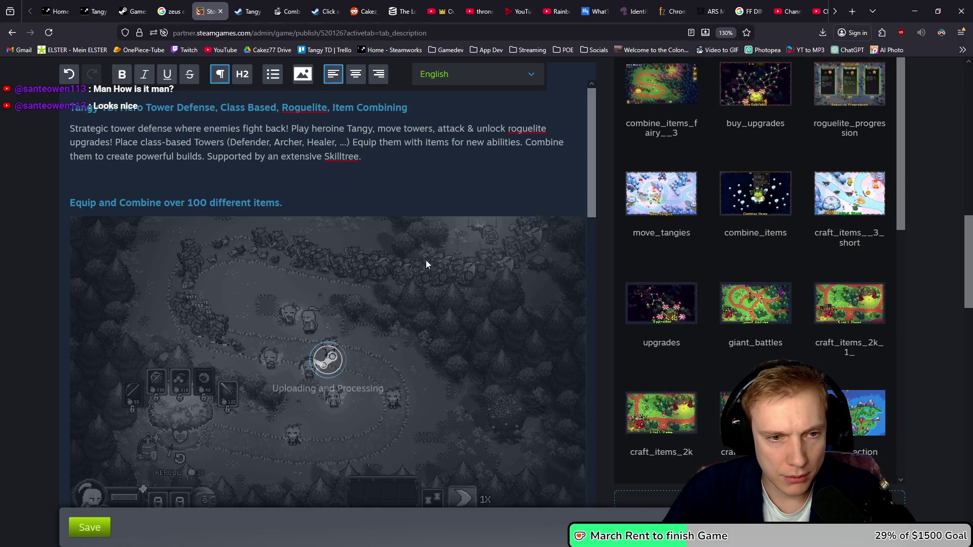
scroll(431, 256, down, 2)
scroll(437, 256, down, 2)
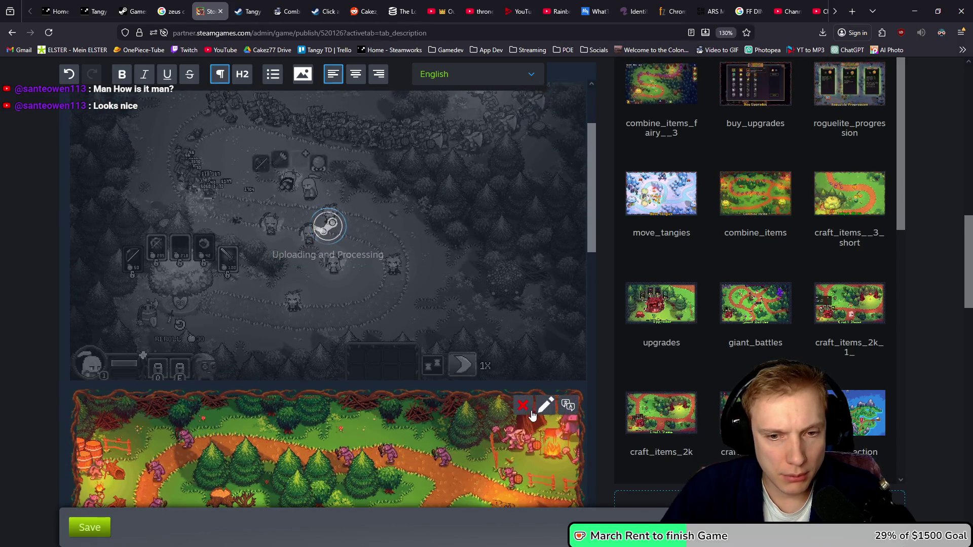
click(90, 401)
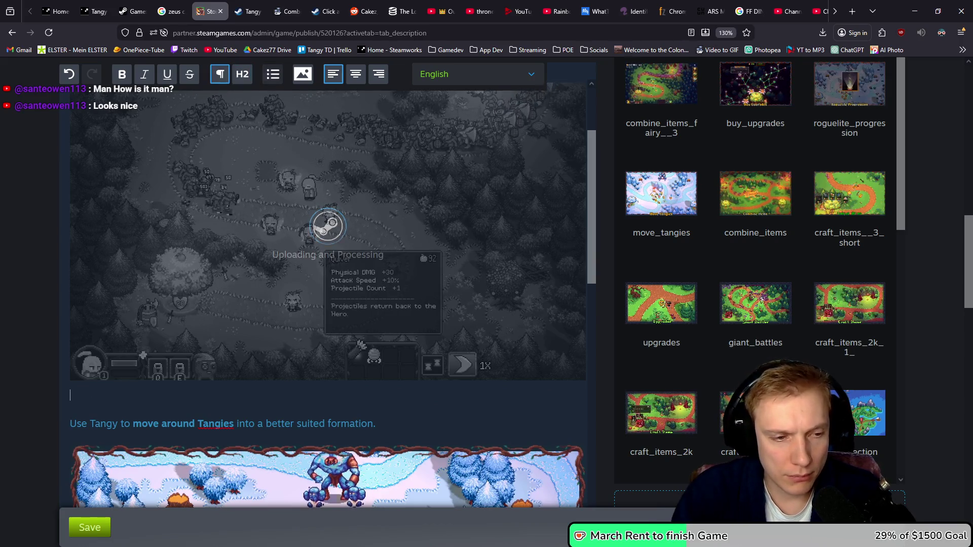
- Review the embedded gameplay GIFs throughout the description and save the edits
scroll(268, 344, up, 4)
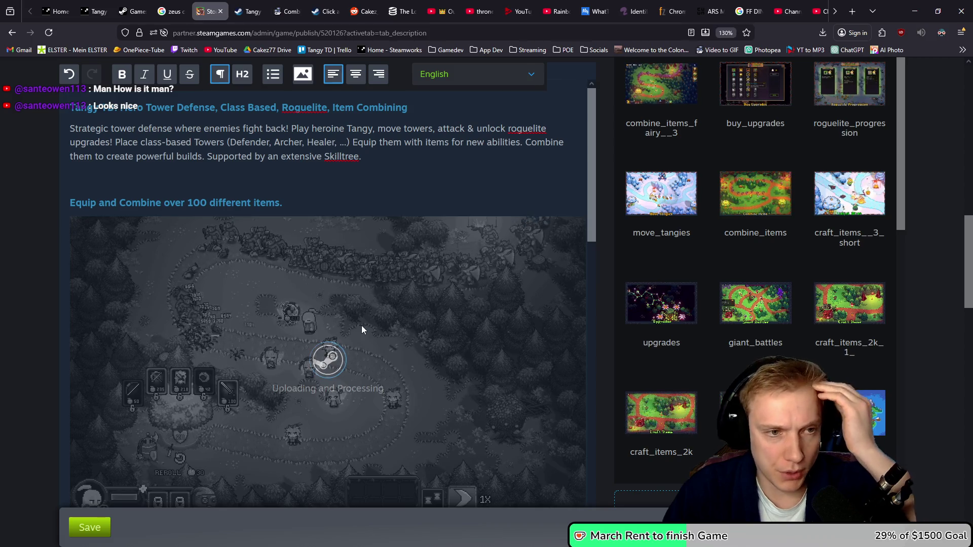
scroll(361, 326, down, 2)
scroll(360, 322, down, 10)
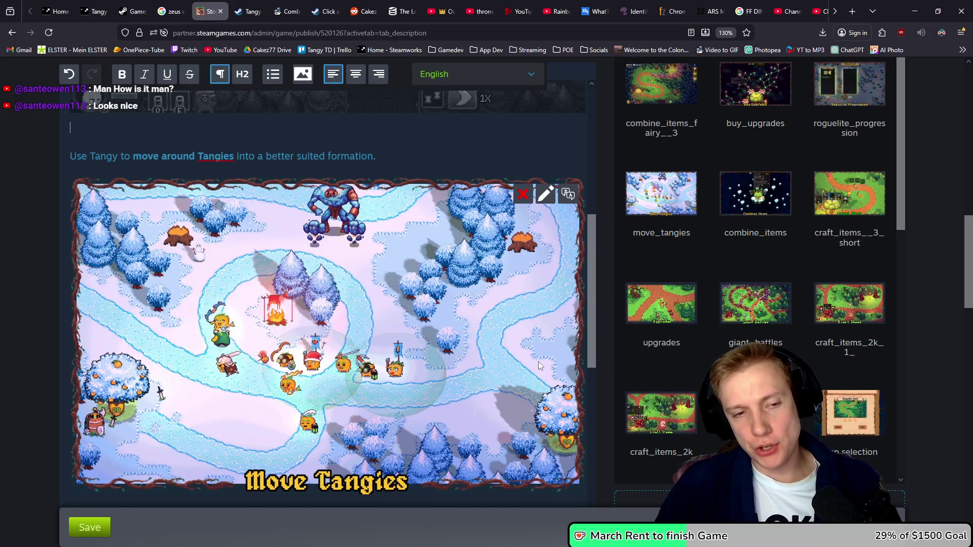
scroll(538, 361, down, 3)
scroll(424, 327, up, 10)
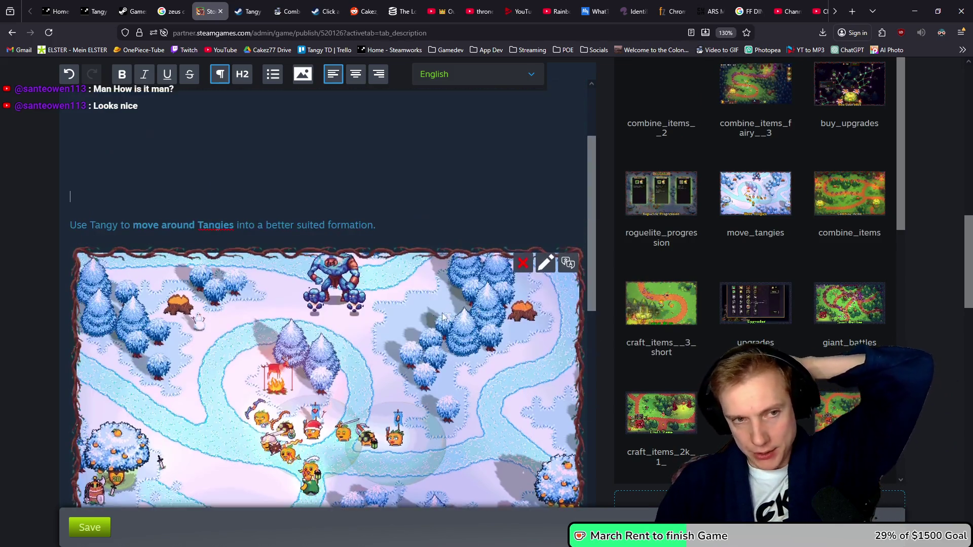
scroll(423, 322, down, 4)
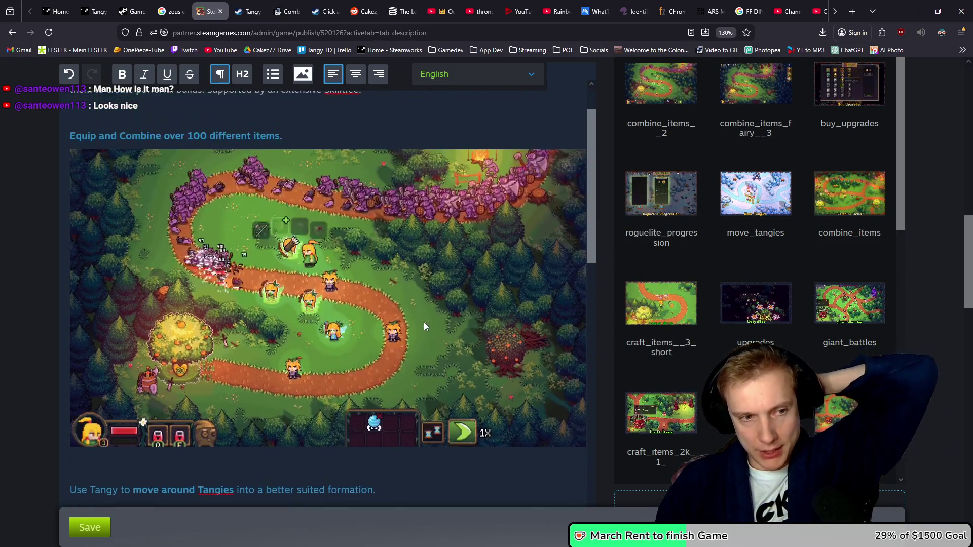
scroll(427, 307, up, 3)
scroll(427, 307, down, 6)
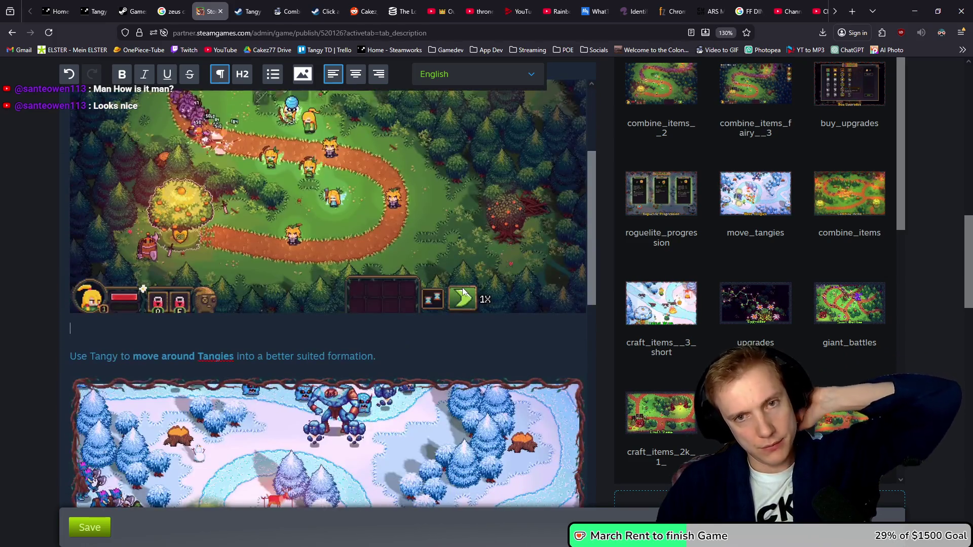
click(89, 528)
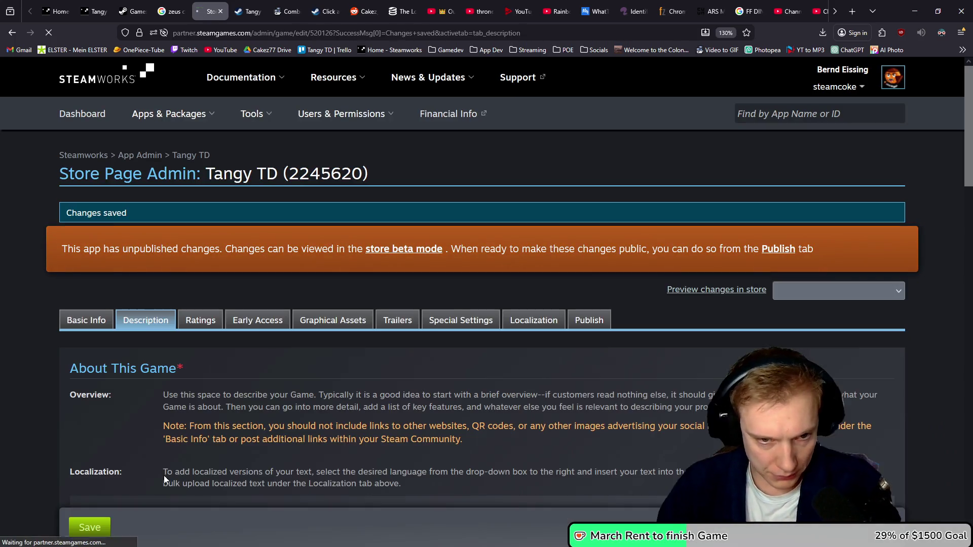
- Publish the saved Tangy TD description changes to the public store
click(589, 321)
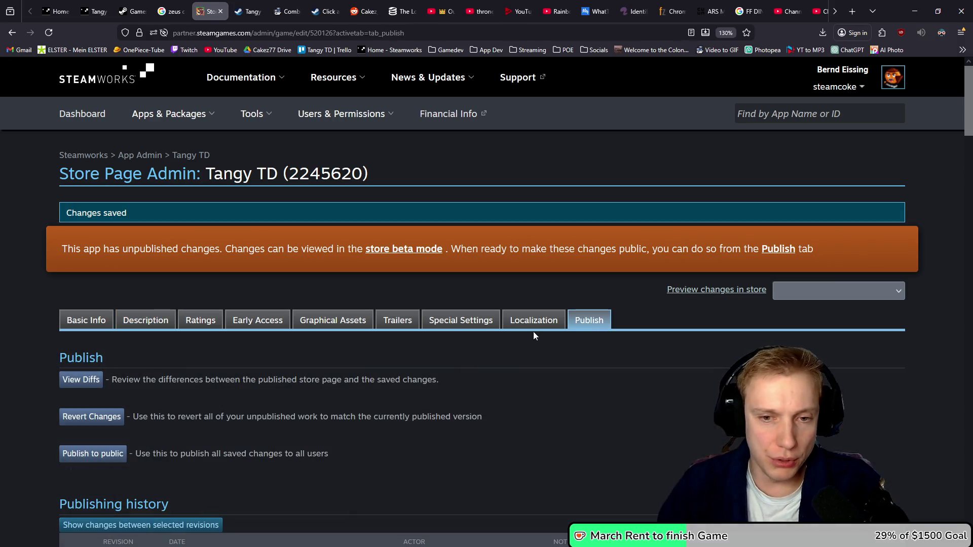
scroll(387, 405, down, 5)
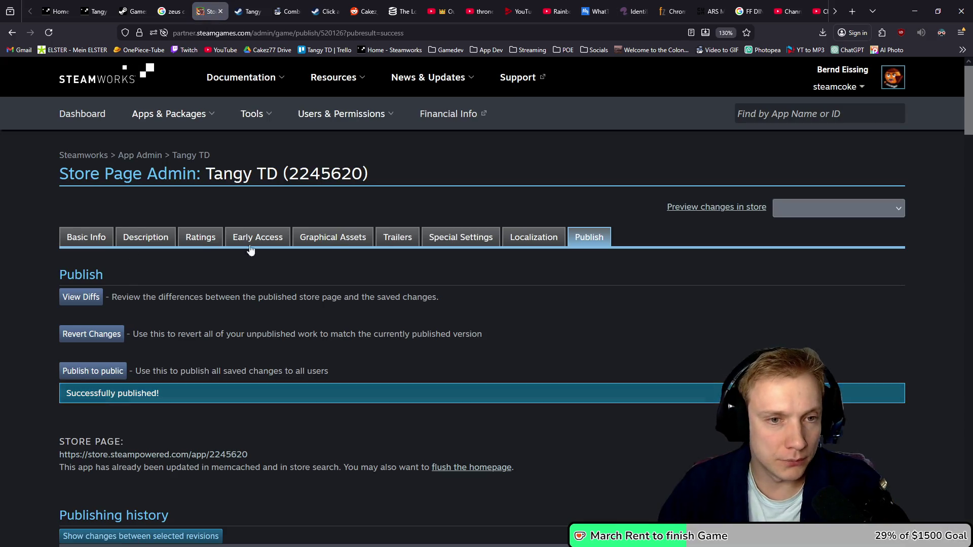
click(397, 239)
- Create a new trailer entry named Tangy TD Gameplay Trailer
scroll(507, 246, down, 5)
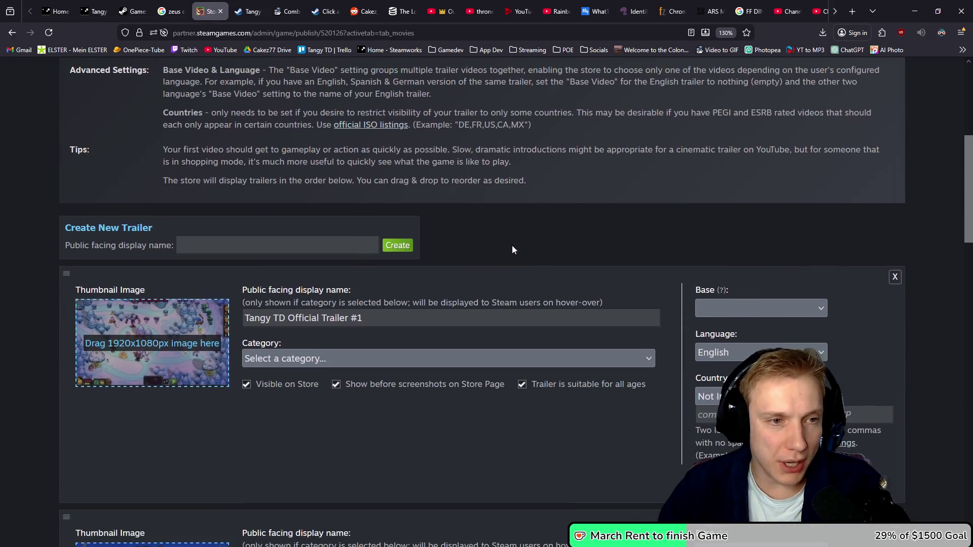
scroll(512, 245, up, 4)
mouse_move(413, 239)
mouse_down()
mouse_move(531, 247)
mouse_move(626, 238)
mouse_up()
scroll(461, 280, down, 4)
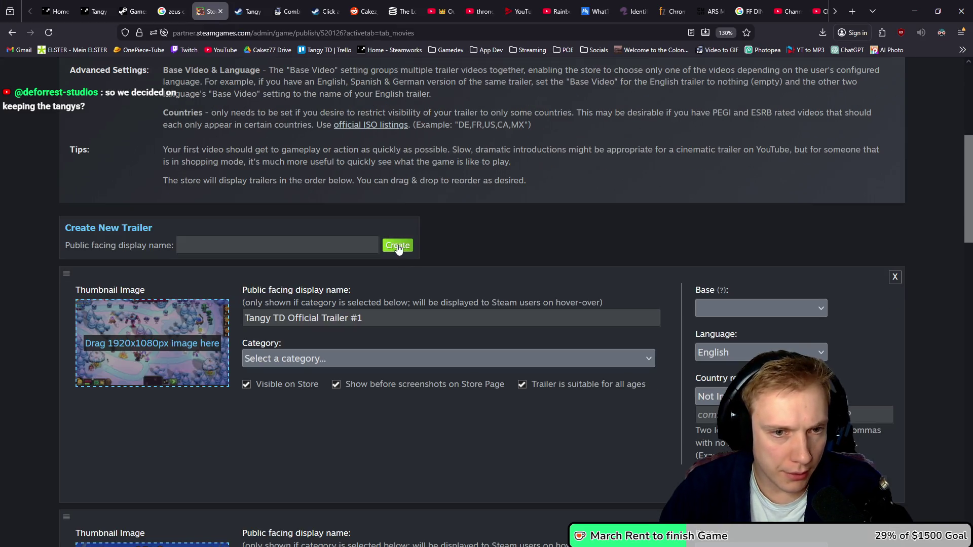
click(398, 246)
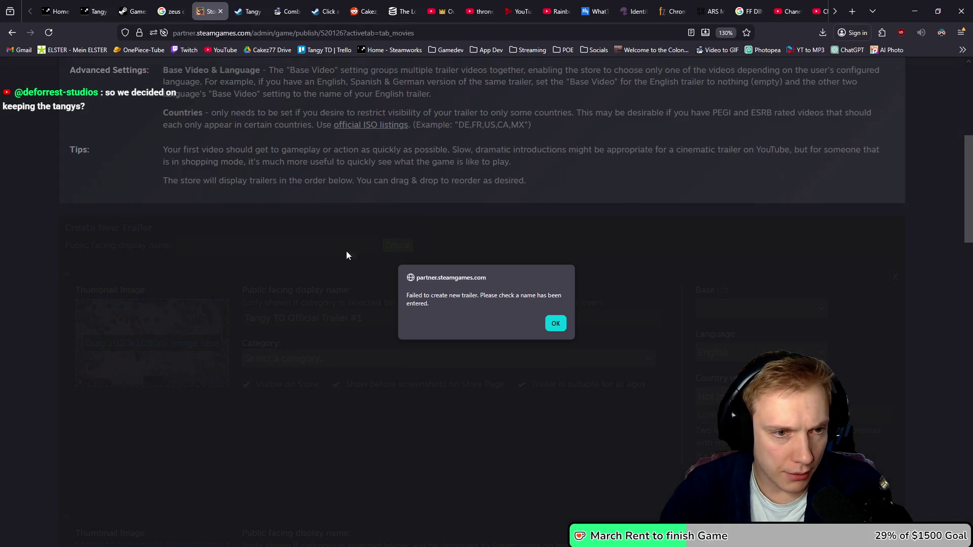
click(557, 325)
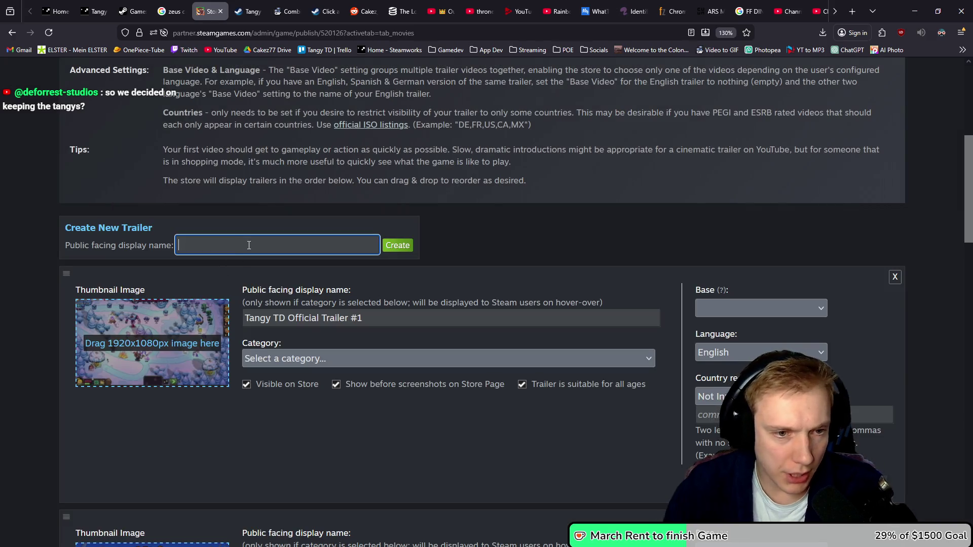
text(Tangy TD Gameplay Trailer)
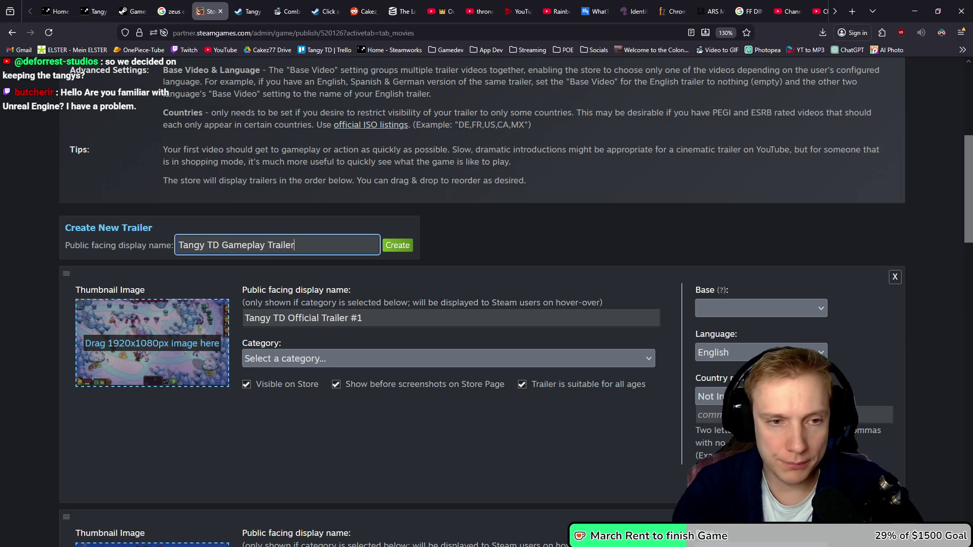
click(407, 247)
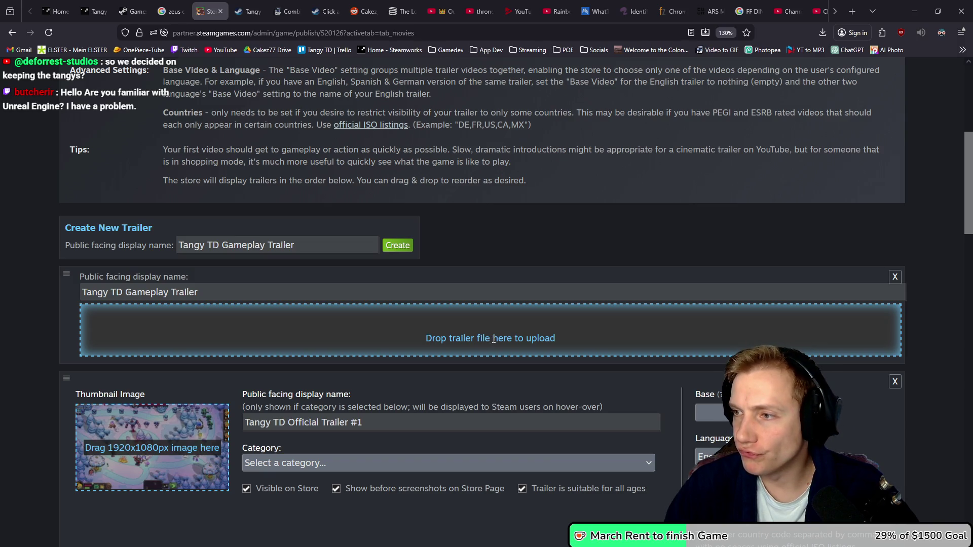
- Drop the 1080p gameplay trailer mp4 from the Presskit Trailer folder into the new entry
key(alt+Tab)
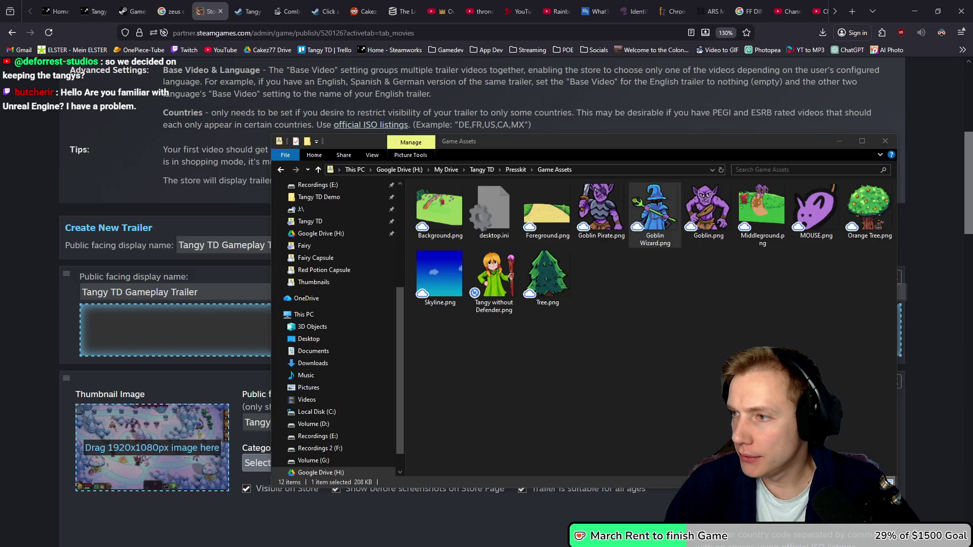
click(513, 172)
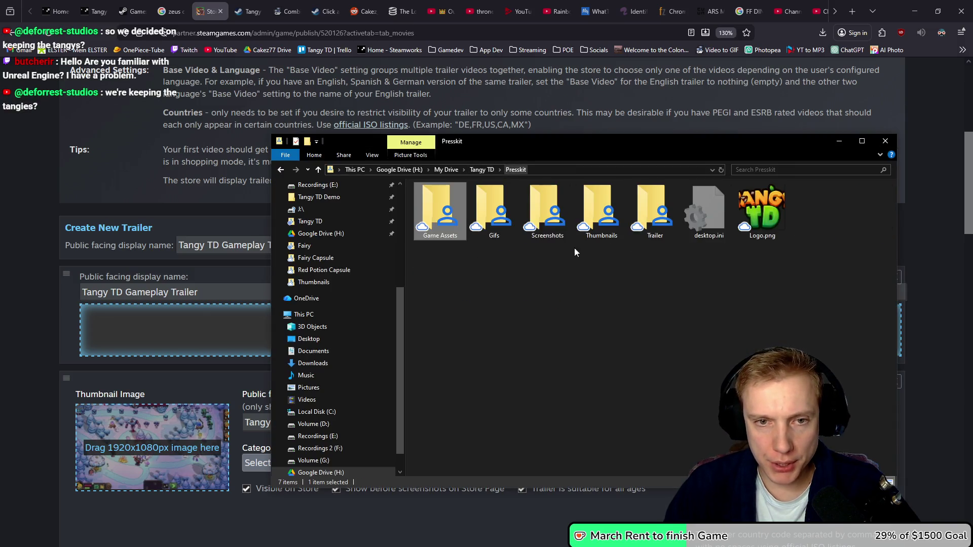
double_click(654, 211)
mouse_move(548, 215)
mouse_down()
mouse_move(149, 303)
mouse_move(259, 330)
mouse_up()
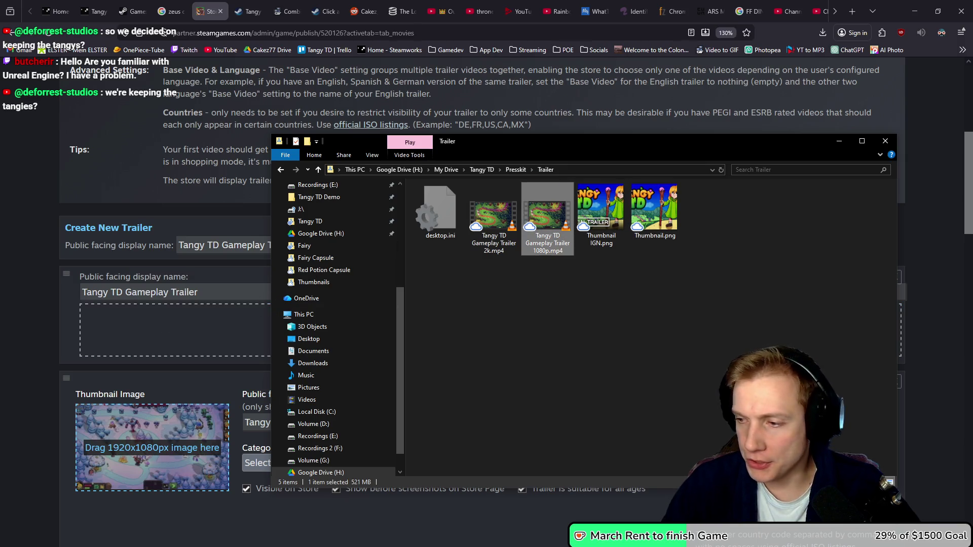
key(alt+Tab)
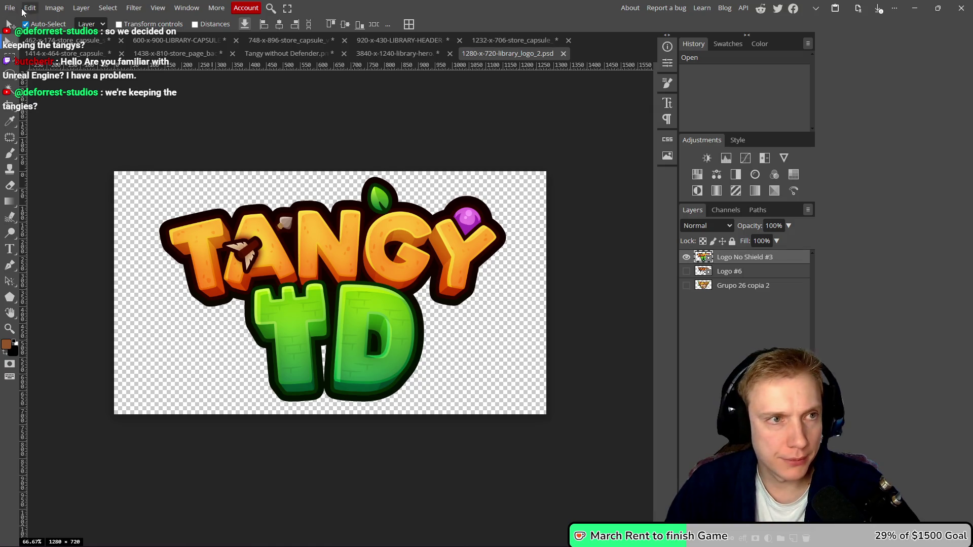
- Open Thumbnail.psd from Steam Images > Fairy Capsule in Photopea
click(7, 7)
click(23, 35)
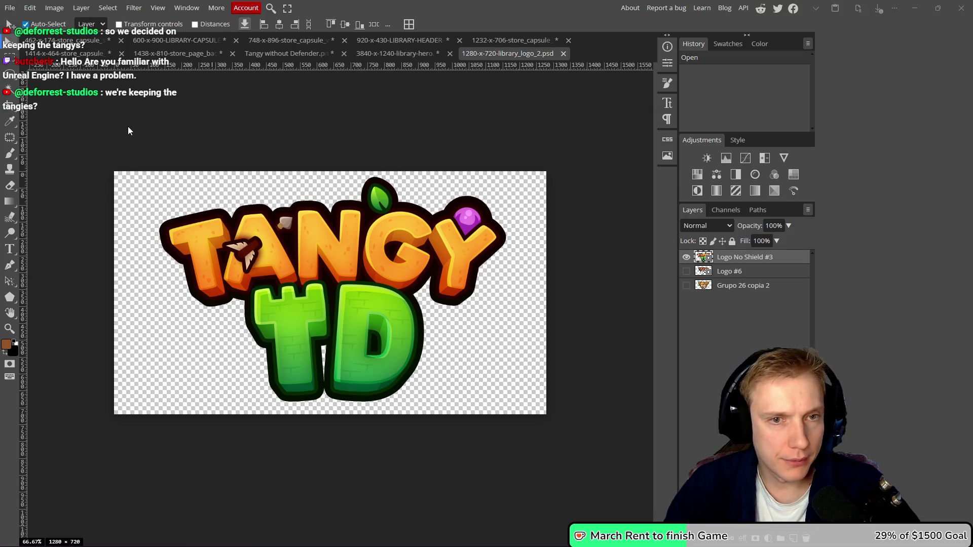
click(260, 26)
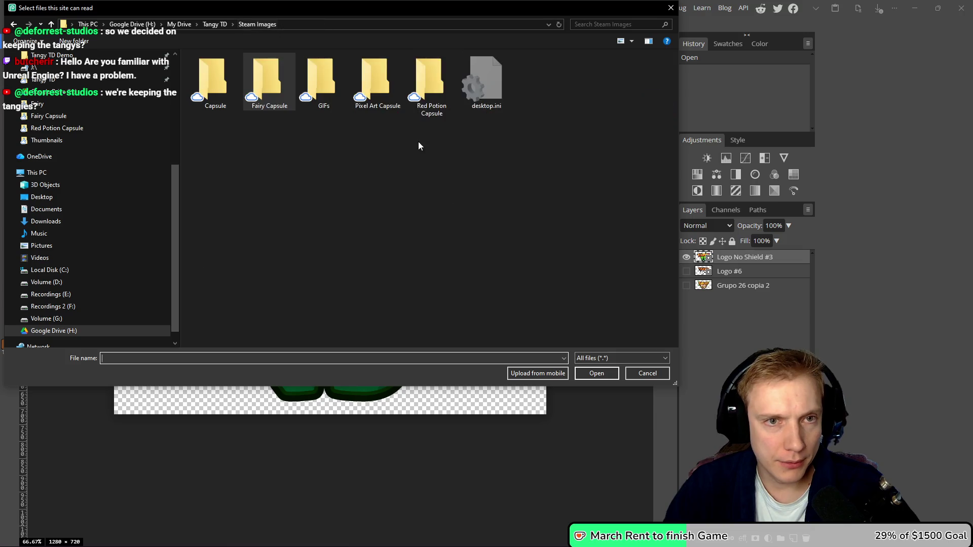
double_click(378, 81)
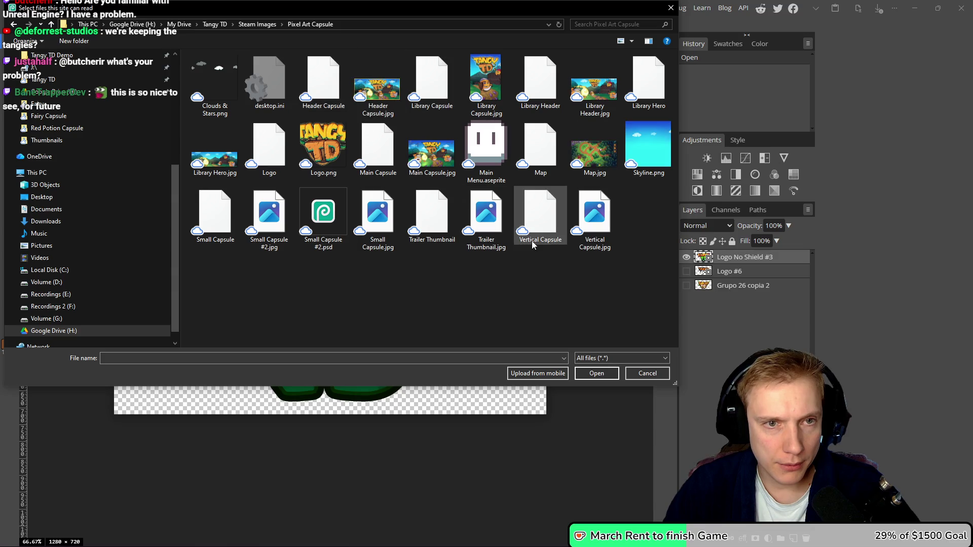
key(alt+Left)
double_click(424, 69)
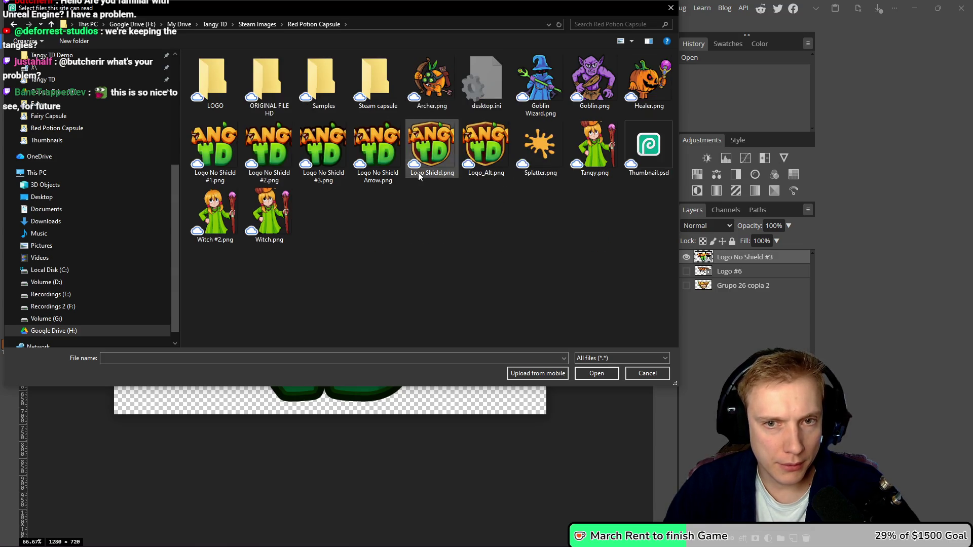
click(648, 147)
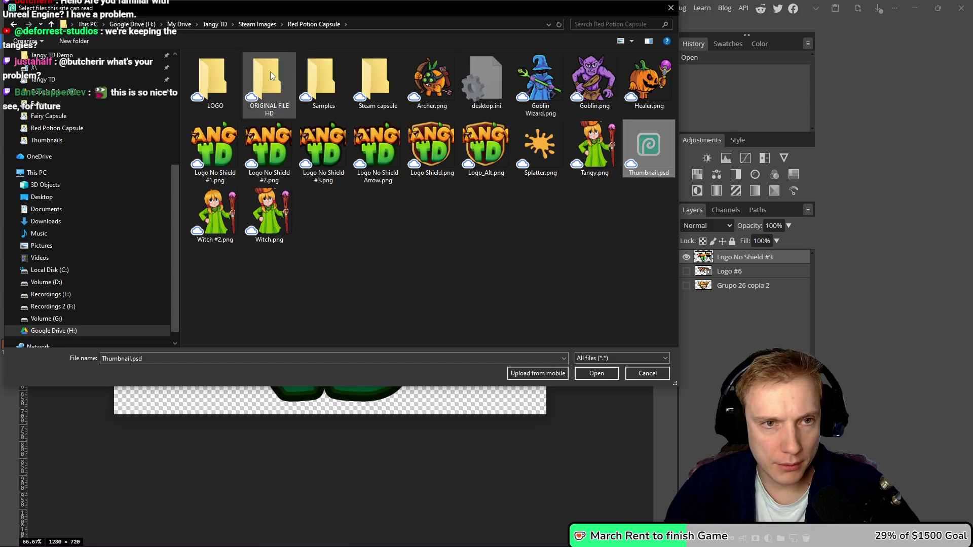
click(249, 26)
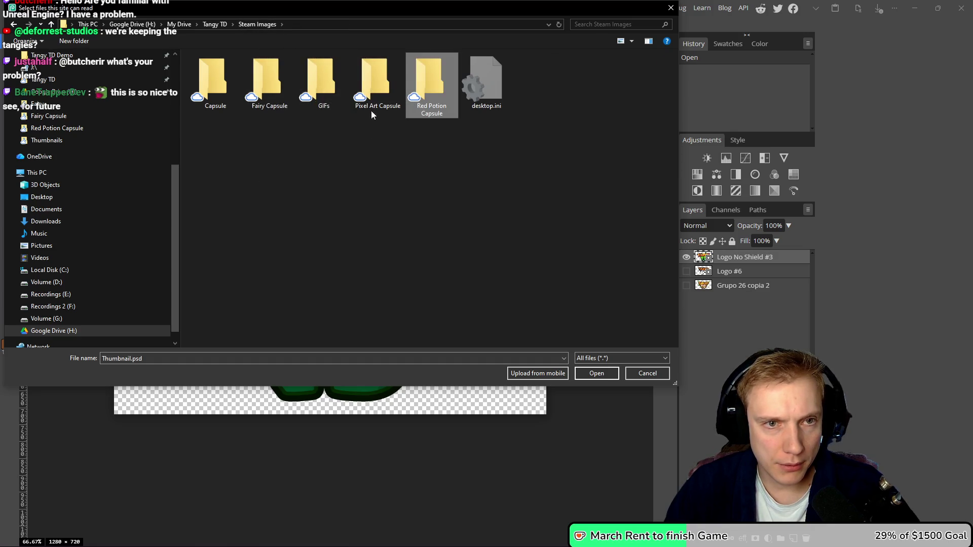
double_click(267, 80)
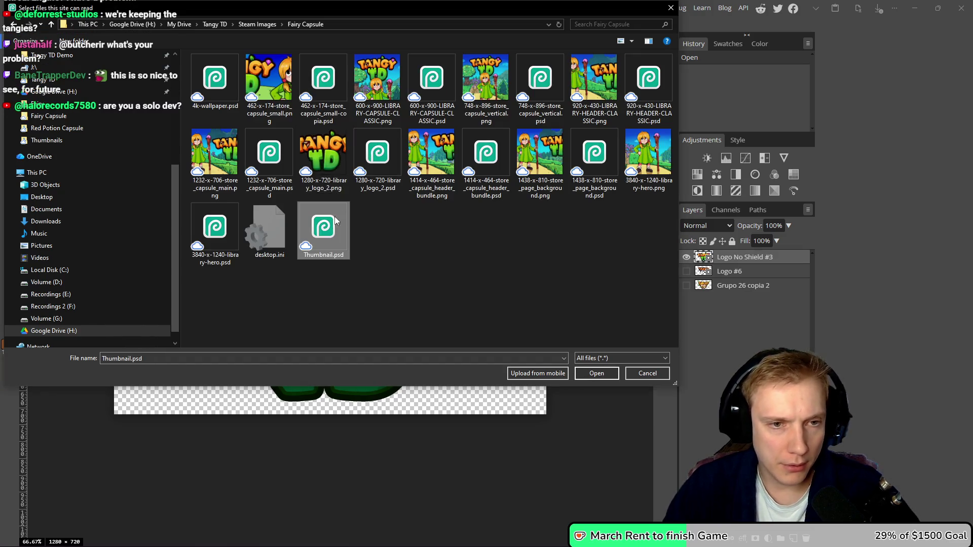
double_click(308, 233)
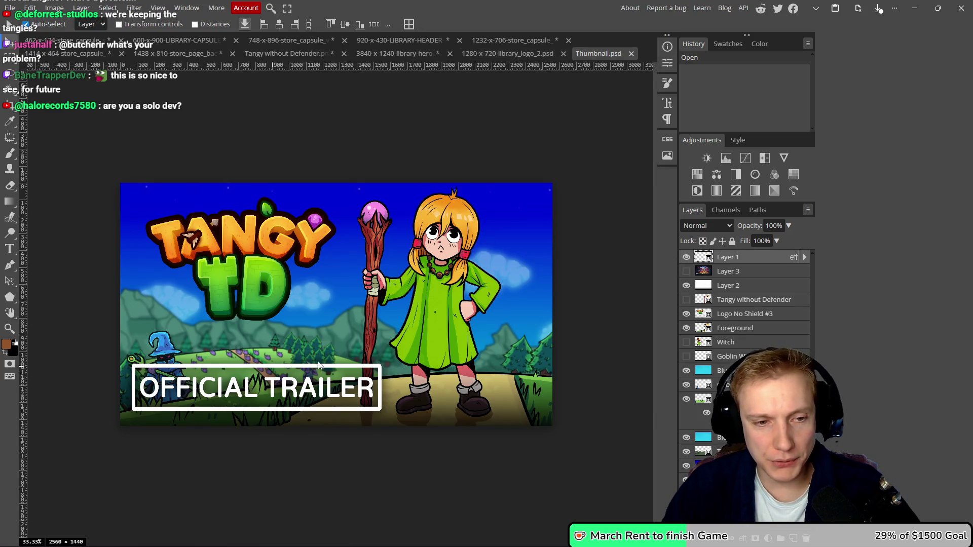
- Try a Save for Web export and cancel it at the default 2560x1440 size
drag(467, 305, 467, 292)
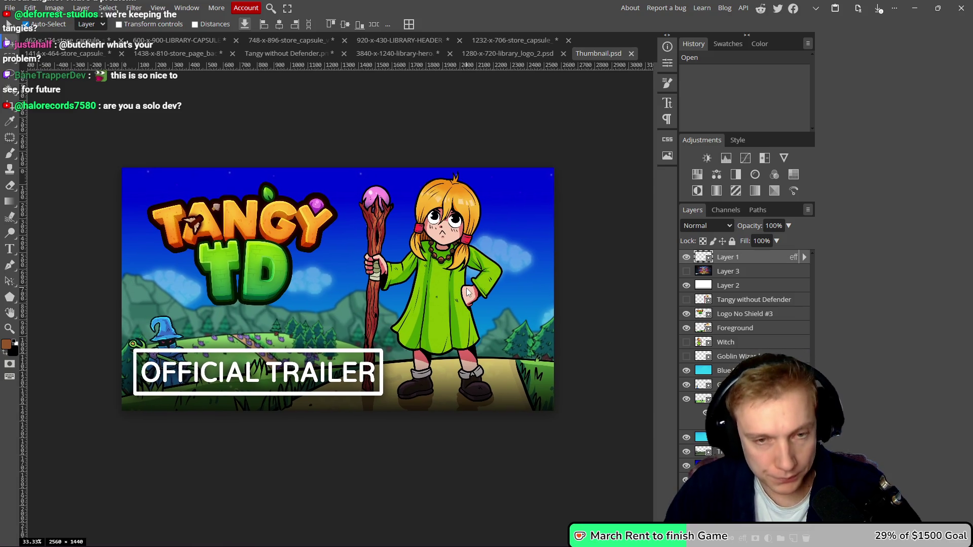
key(ctrl+alt+shift+s)
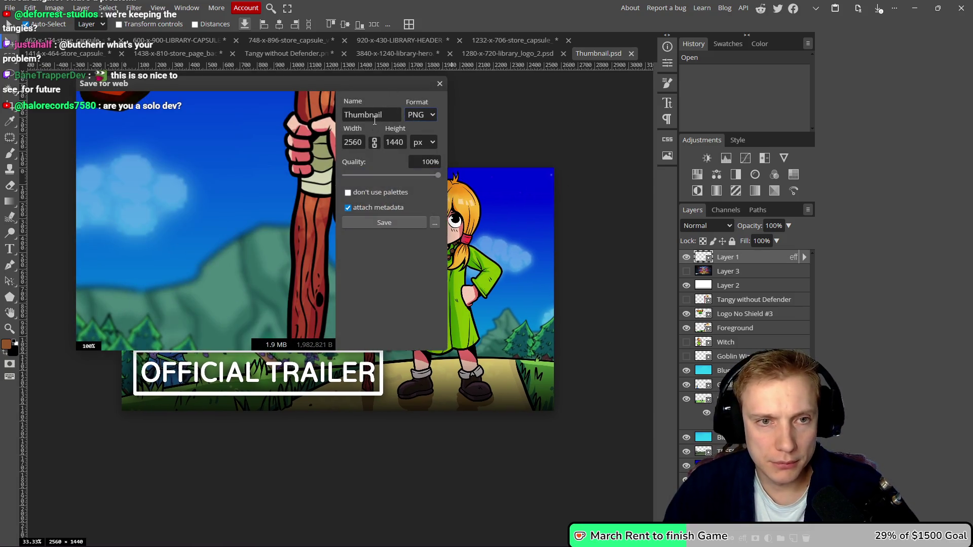
click(391, 228)
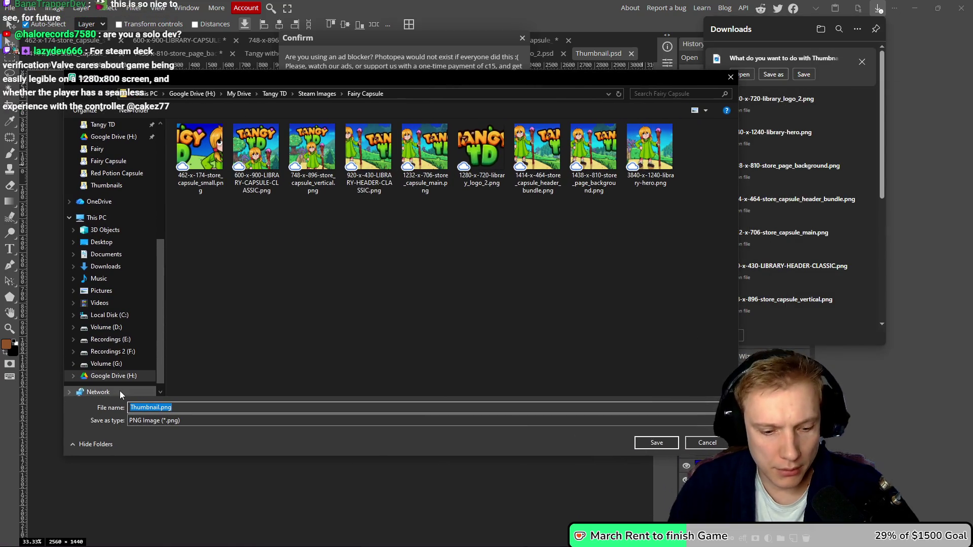
click(731, 78)
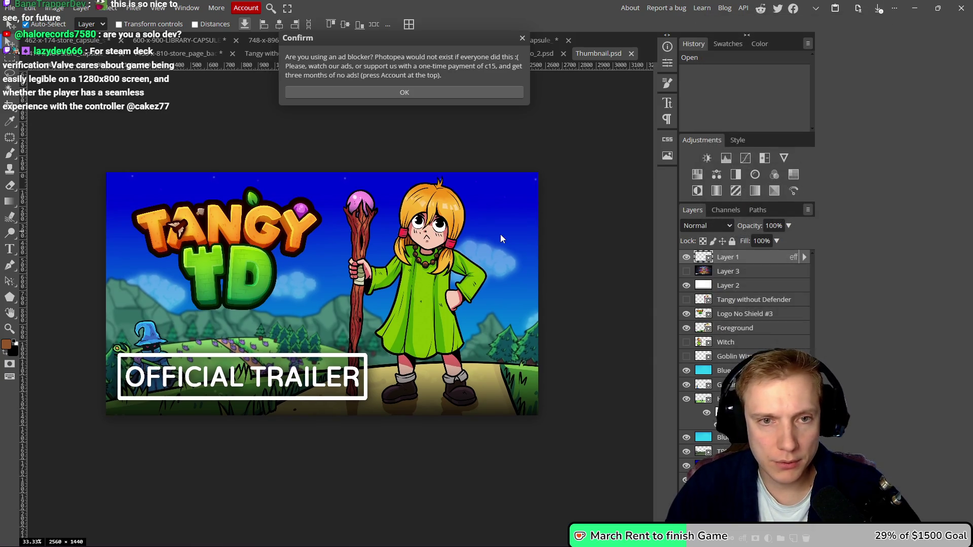
- Export the thumbnail at 1920x1080 as Trailer Thumbnail.png and dismiss the ad-blocker notice
key(ctrl+alt+shift+s)
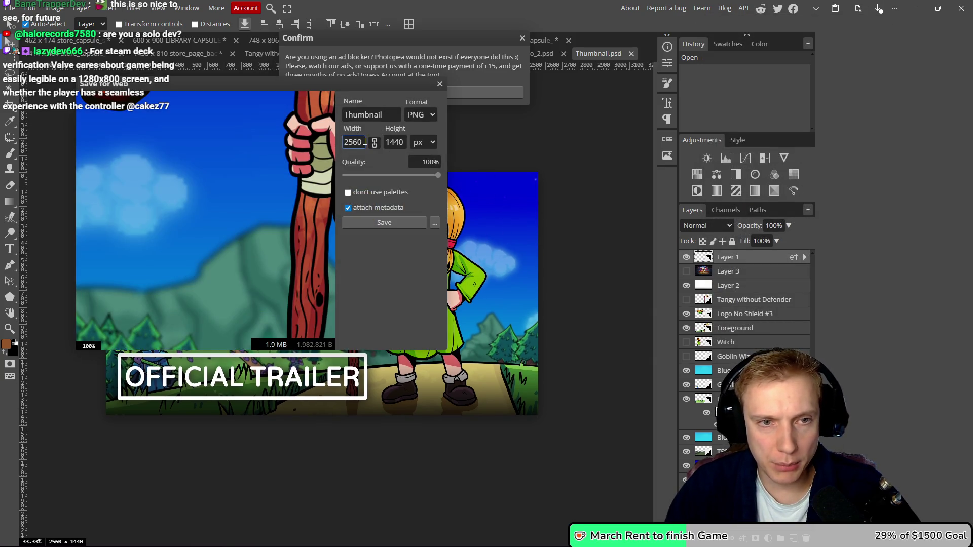
double_click(365, 141)
text(192)
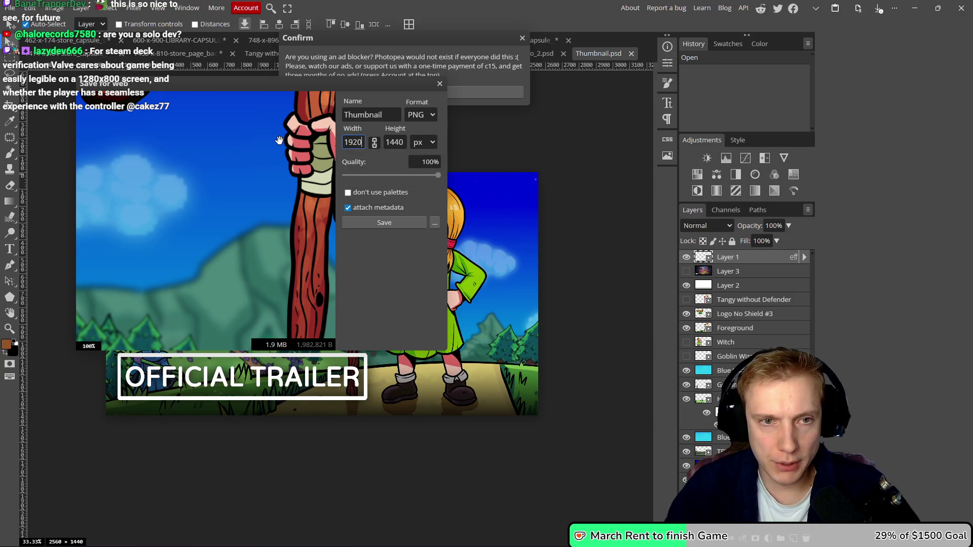
key(Tab)
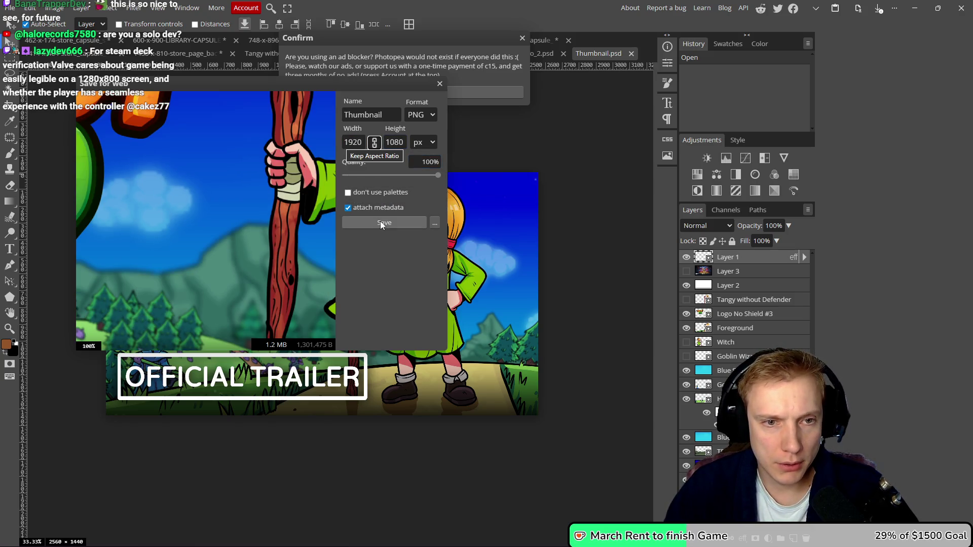
click(383, 223)
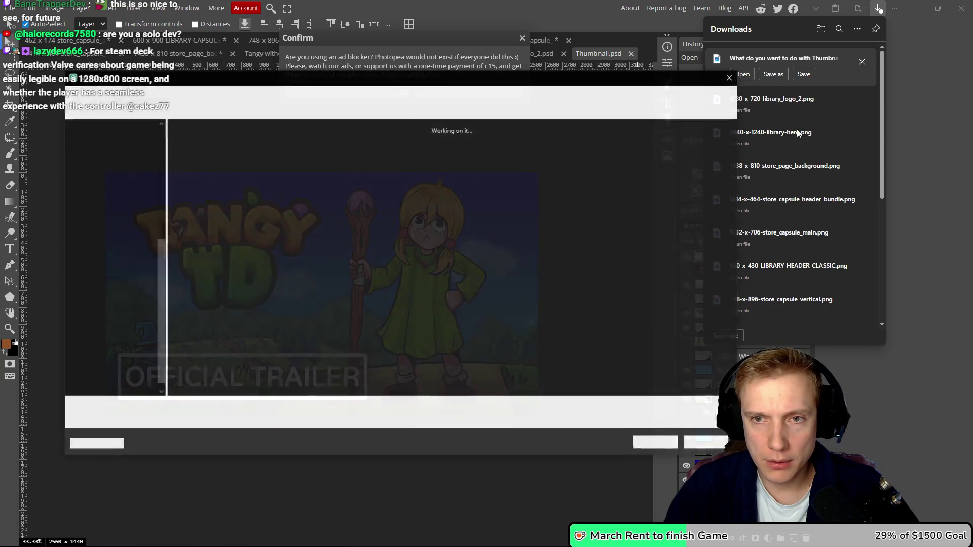
text(Trailer Thumbnail)
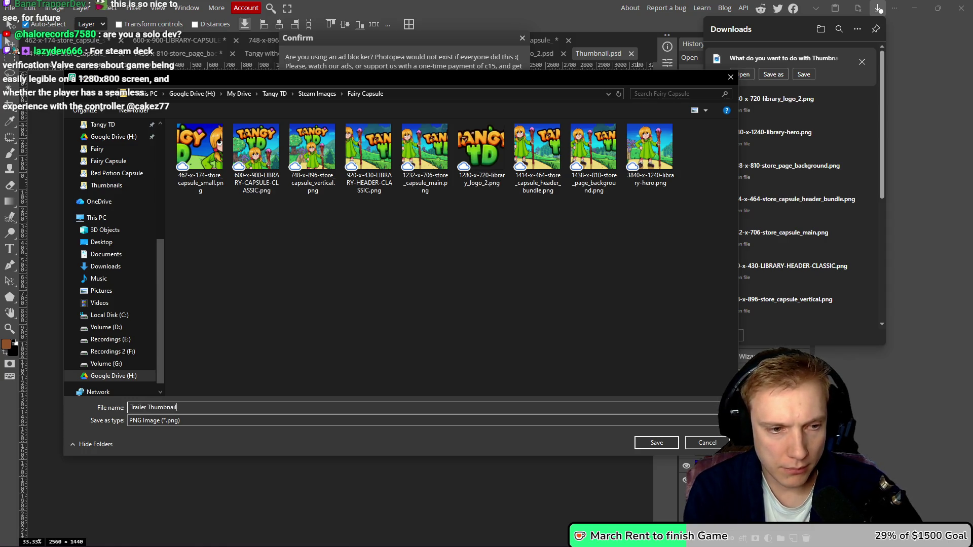
key(Return)
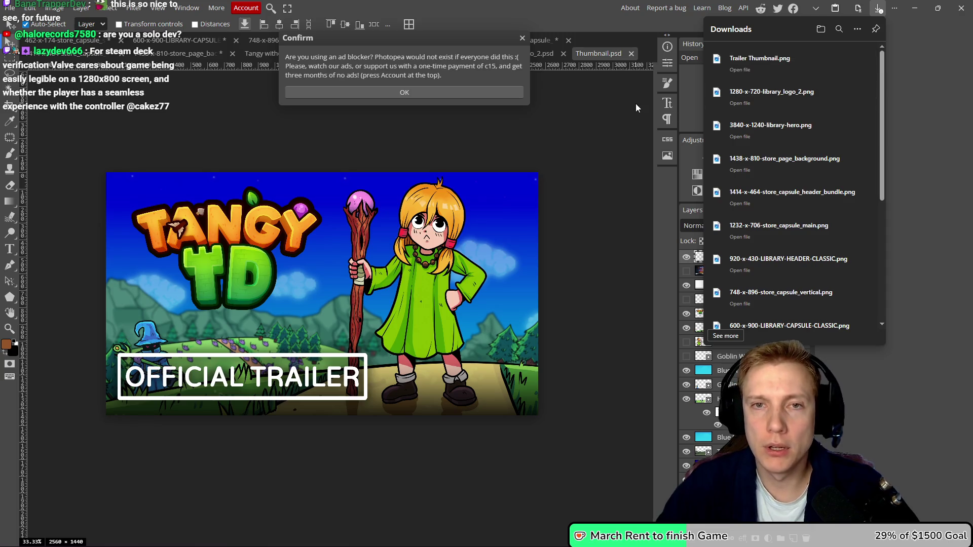
click(522, 38)
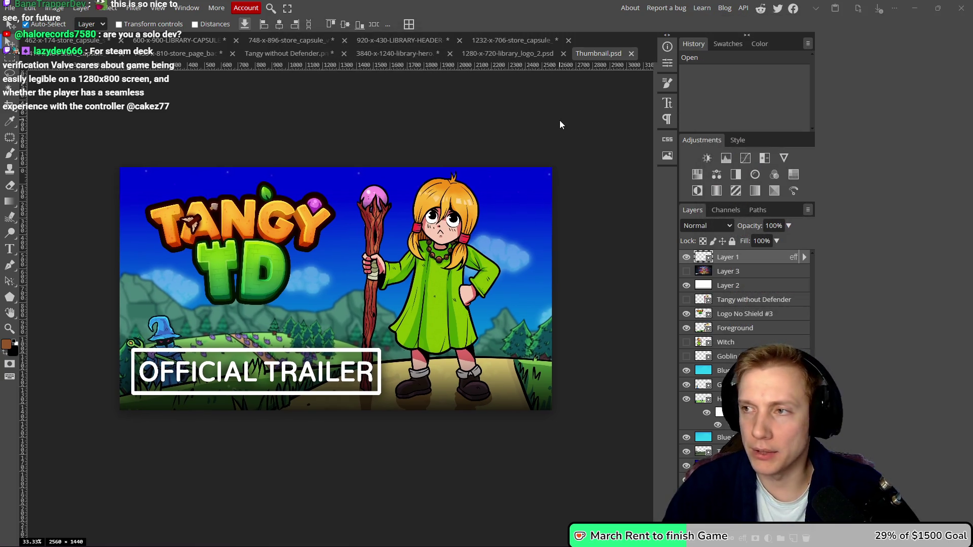
- Check the Tangy TD Gameplay Trailer's processing bar on the Steam trailer page
key(alt+Tab)
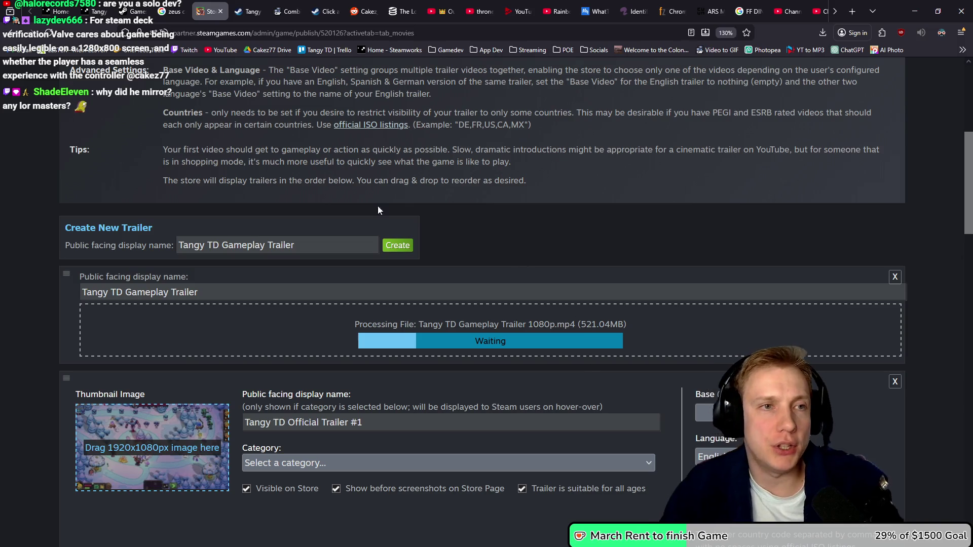
scroll(678, 11, down, 3)
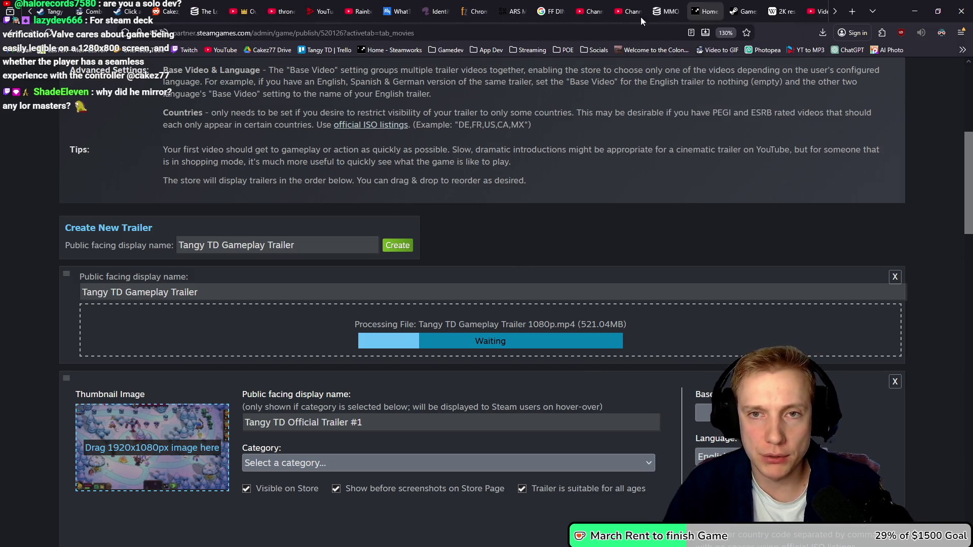
click(578, 11)
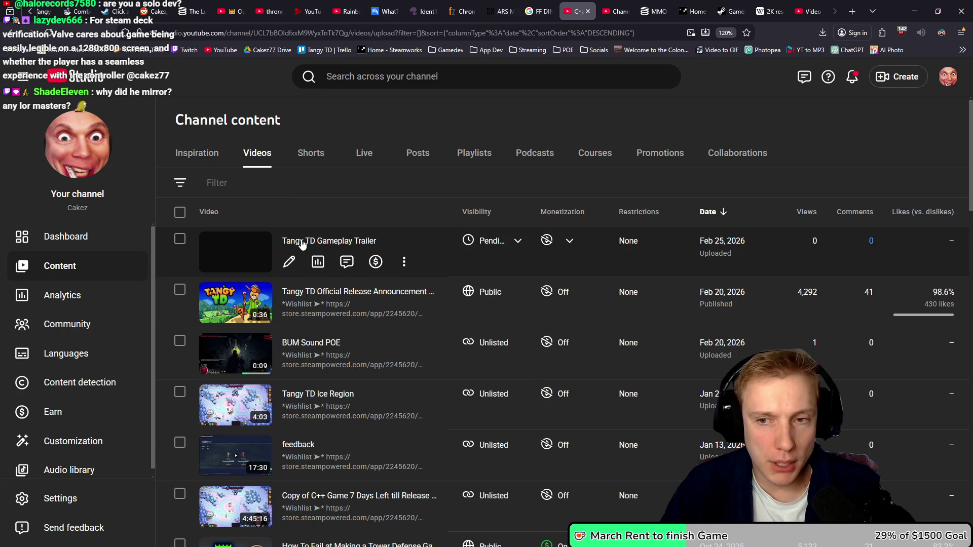
- Return to the YouTube Studio Content tab and close the leftover Video details tab
click(619, 8)
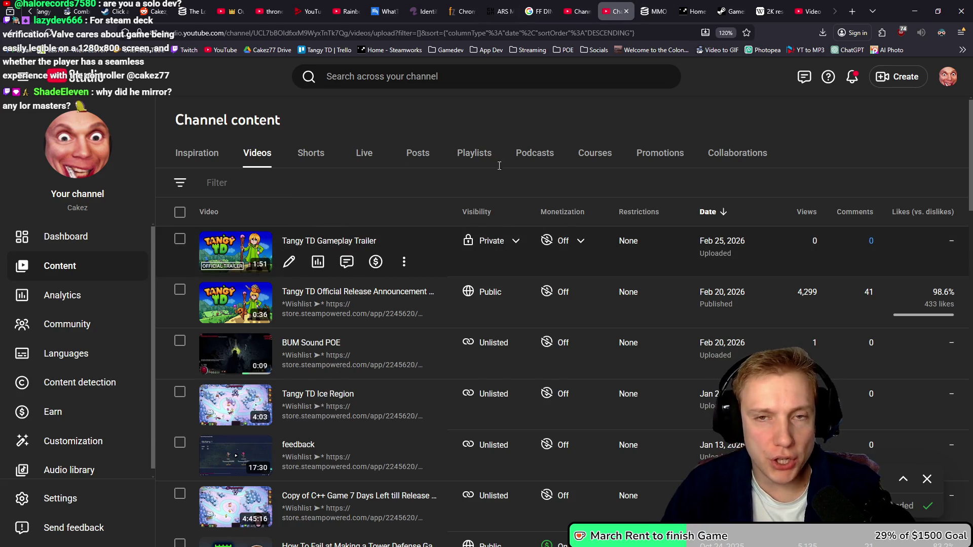
click(584, 7)
click(621, 6)
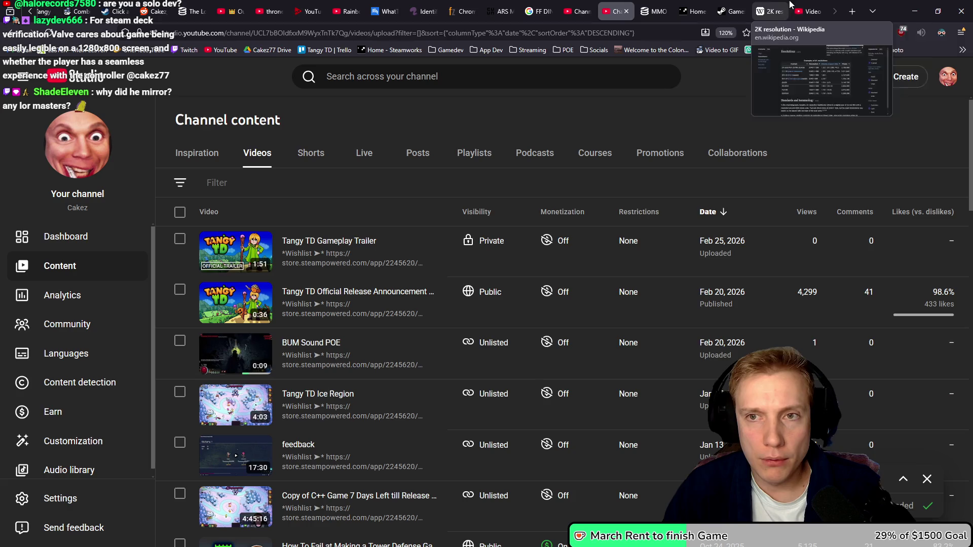
middle_click(814, 9)
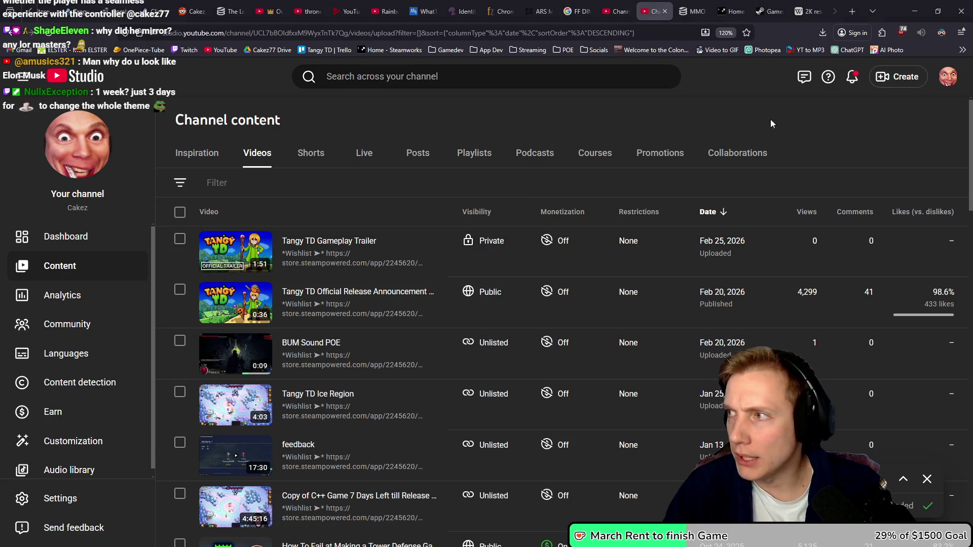
mouse_move(244, 263)
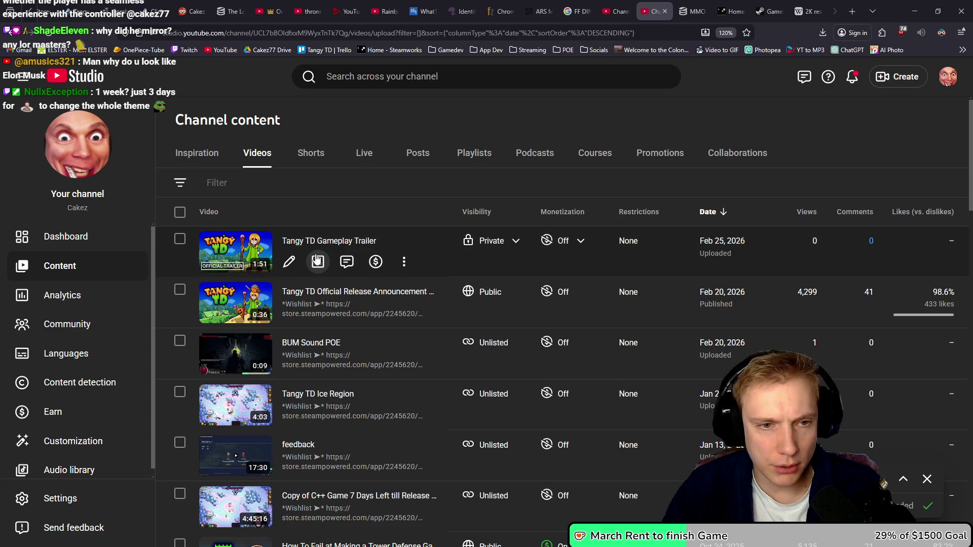
click(404, 262)
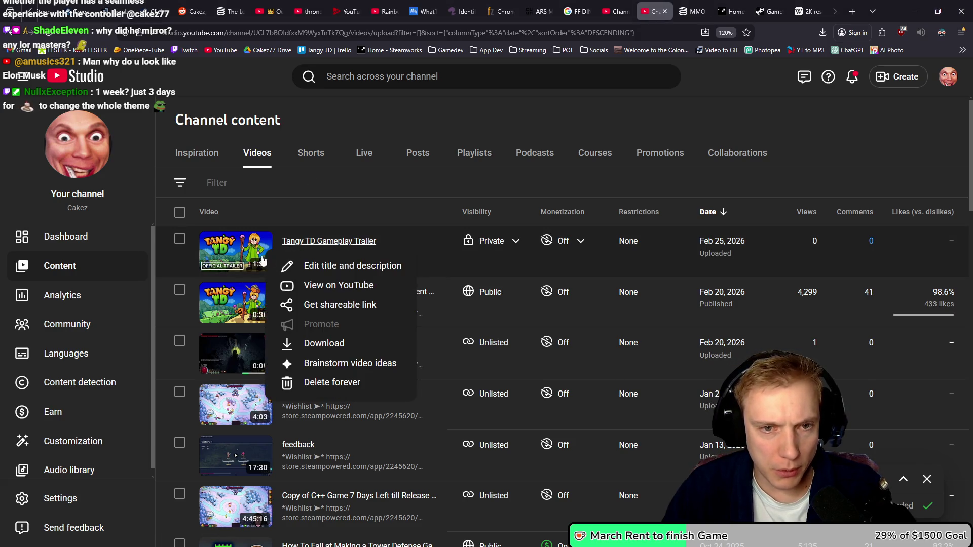
middle_click(321, 285)
- Watch the private Tangy TD Gameplay Trailer, then open the Tangy TD Trailer 2026 project
click(692, 8)
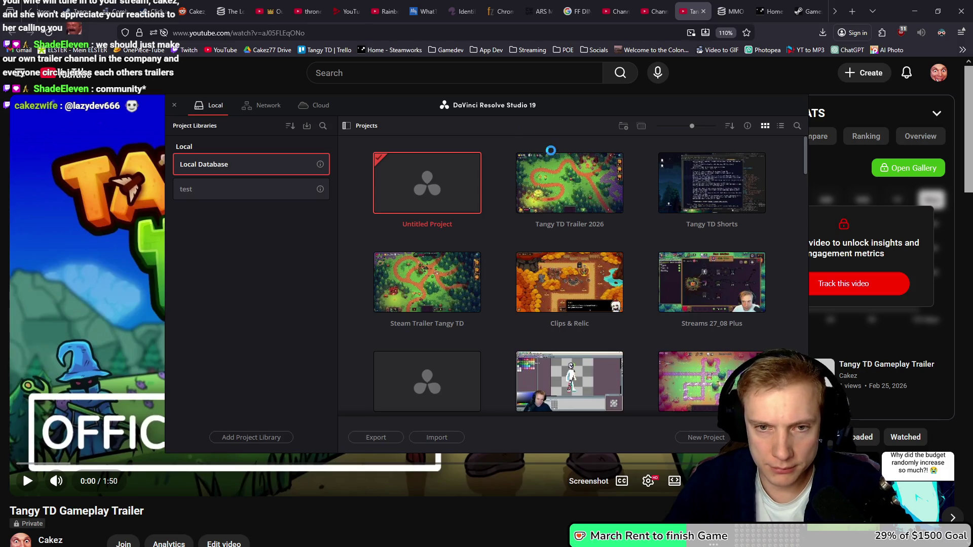
double_click(552, 154)
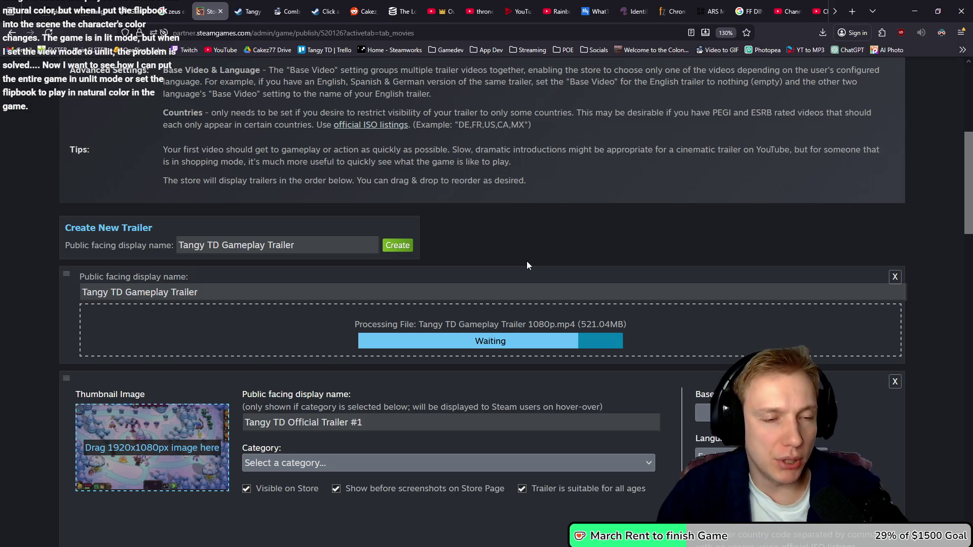
scroll(527, 262, down, 4)
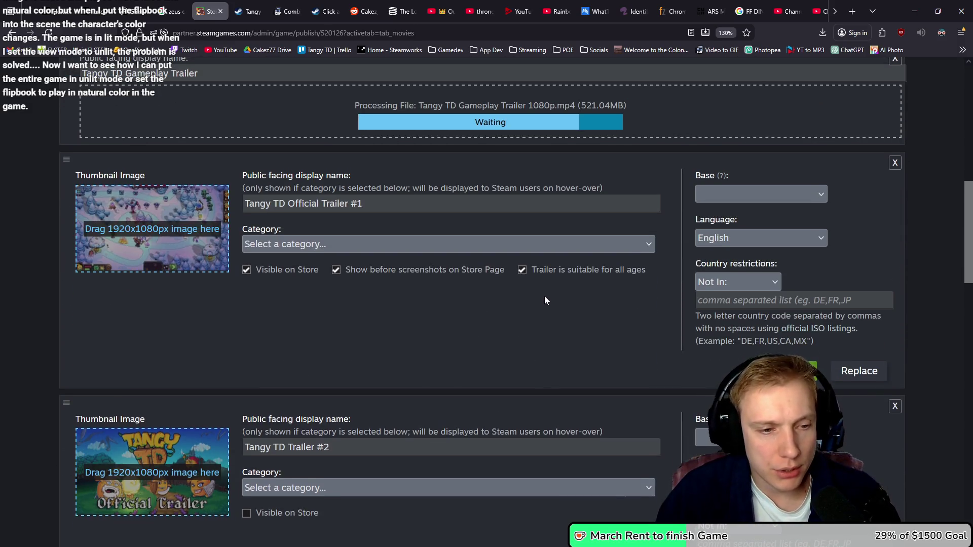
scroll(545, 297, down, 5)
scroll(544, 297, up, 8)
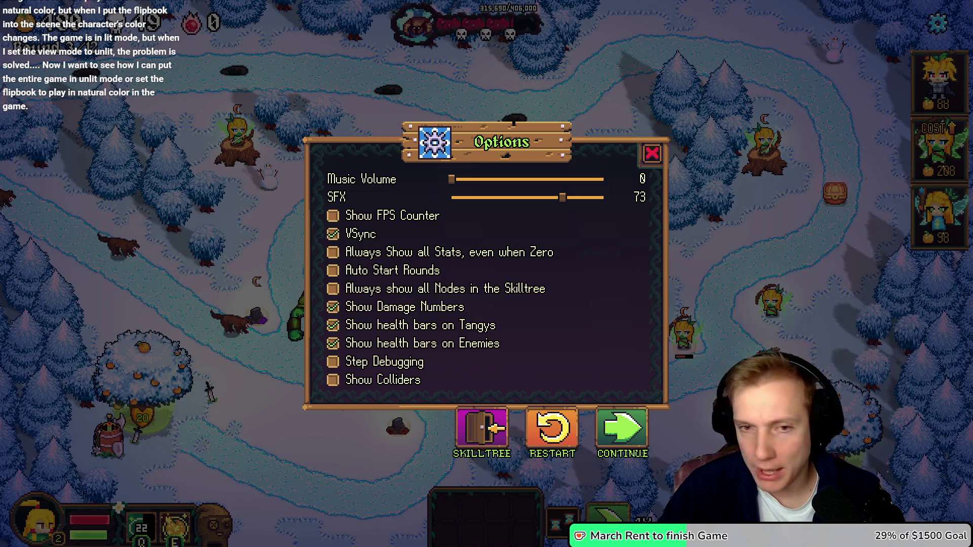
- Resume Tangy TD with the Crystal Ball upgrade, then pause it and return to the browser
click(622, 429)
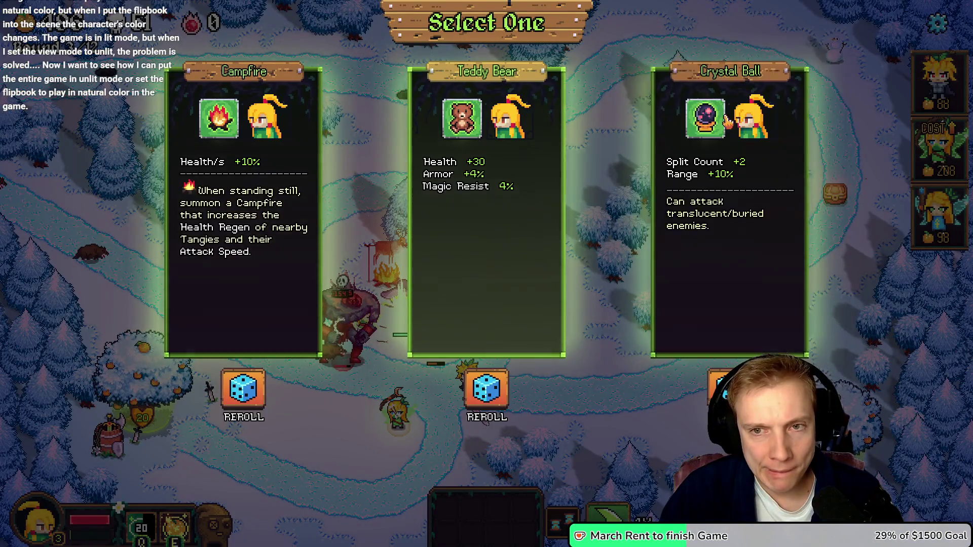
click(726, 119)
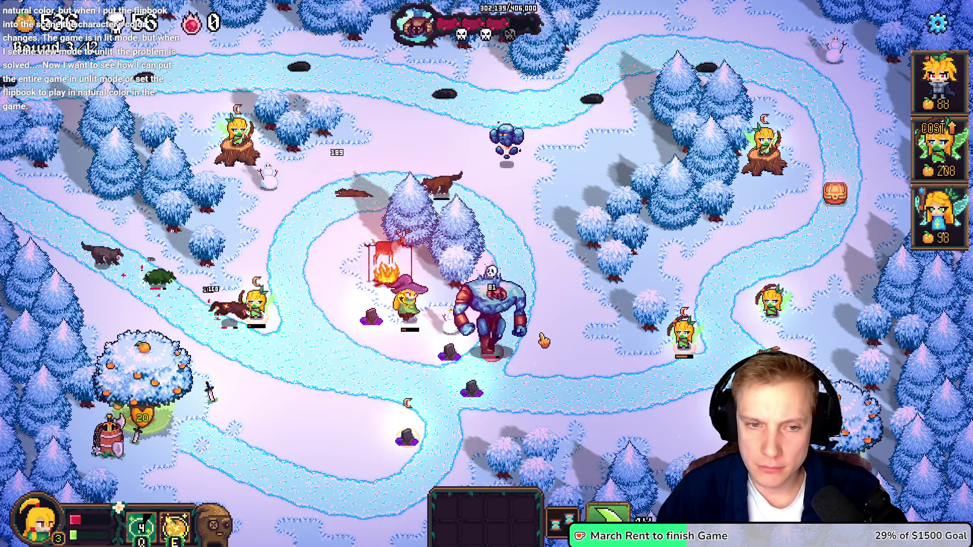
key(Escape)
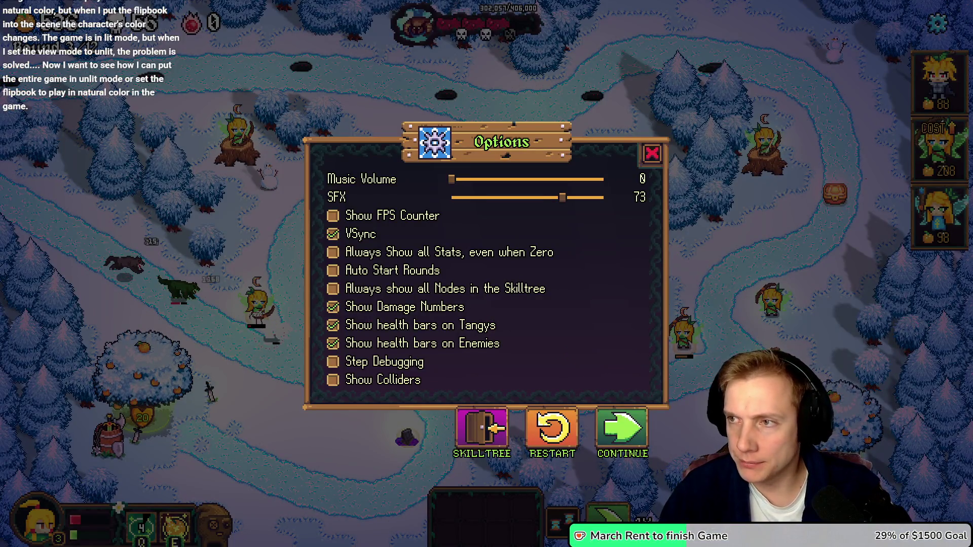
key(alt+Tab)
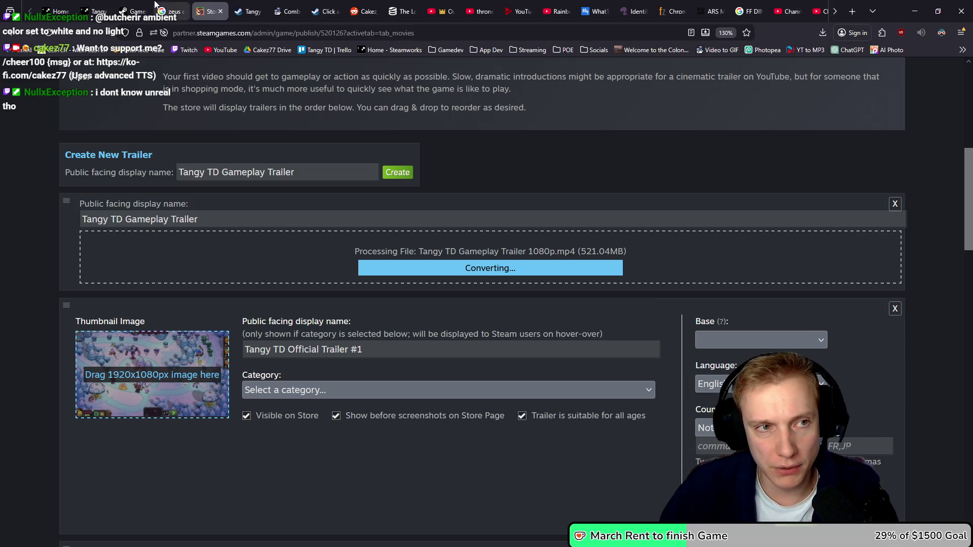
- Reload the Tangy TD sales report and scroll to its most recent figures table
click(131, 11)
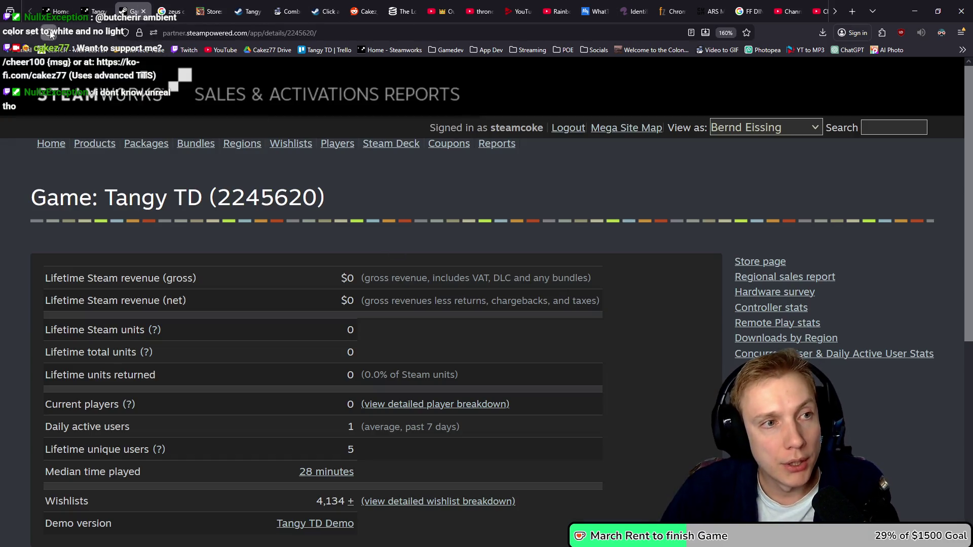
click(49, 32)
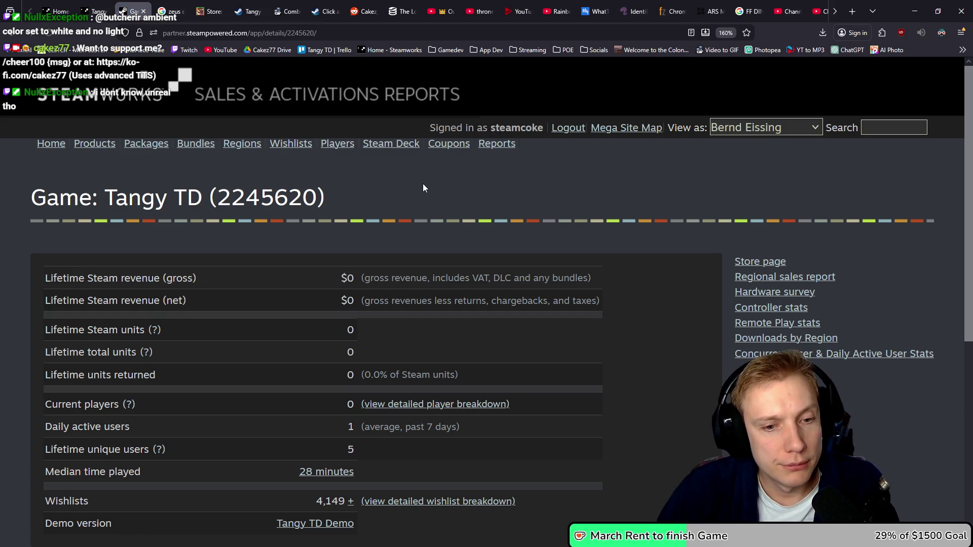
scroll(424, 185, down, 5)
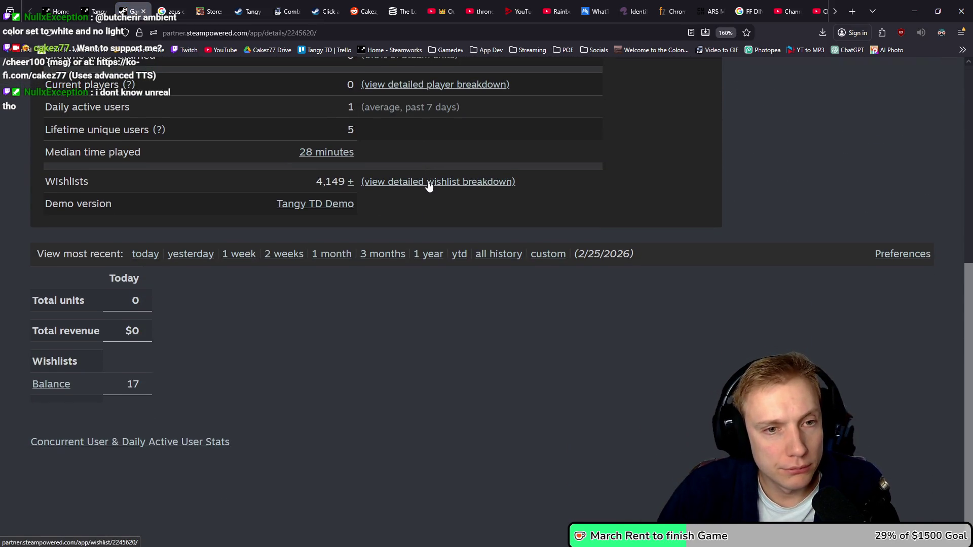